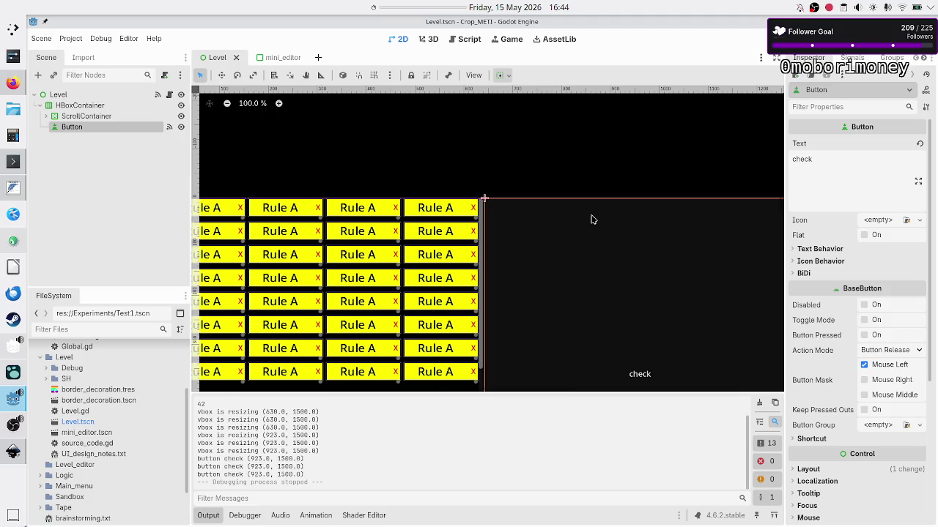
Step: Alt+Tab away from the Godot editor, landing on the Duck.ai chat in the browser
{"action": "key", "text": "alt+Tab"}
{"action": "key", "text": "alt+Tab"}
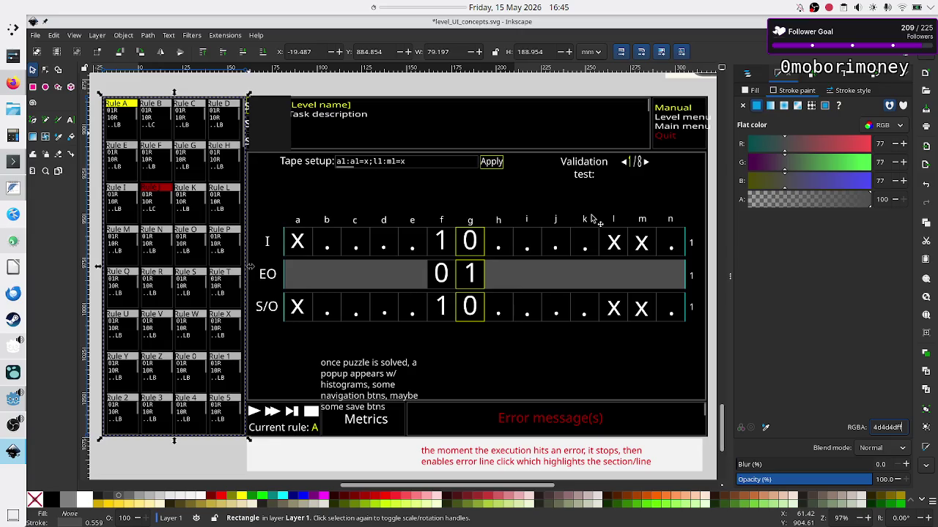
{"action": "key", "text": "alt+Tab"}
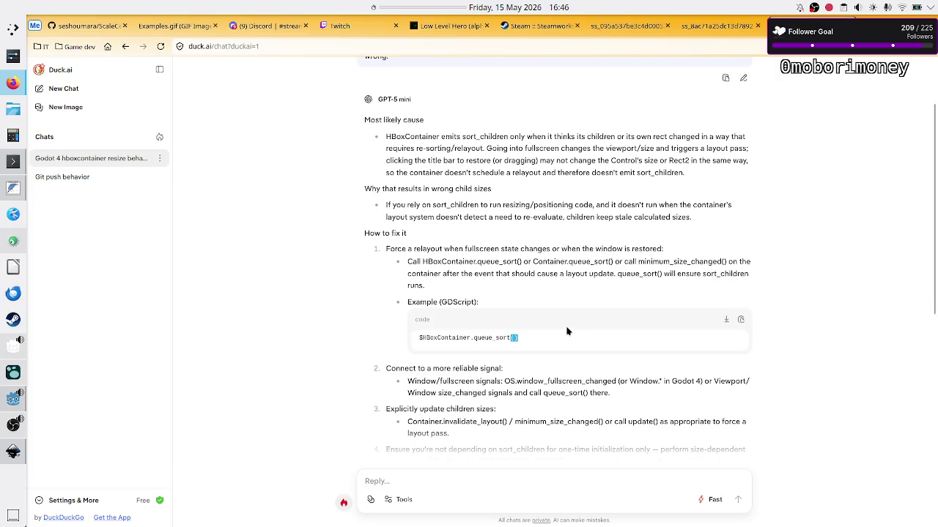
Step: Clear the text selection in the Duck.ai answer and bring Inkscape's level_UI_concepts.svg drawing forward
{"action": "left_click", "coordinate": [558, 347]}
{"action": "left_click", "coordinate": [12, 450]}
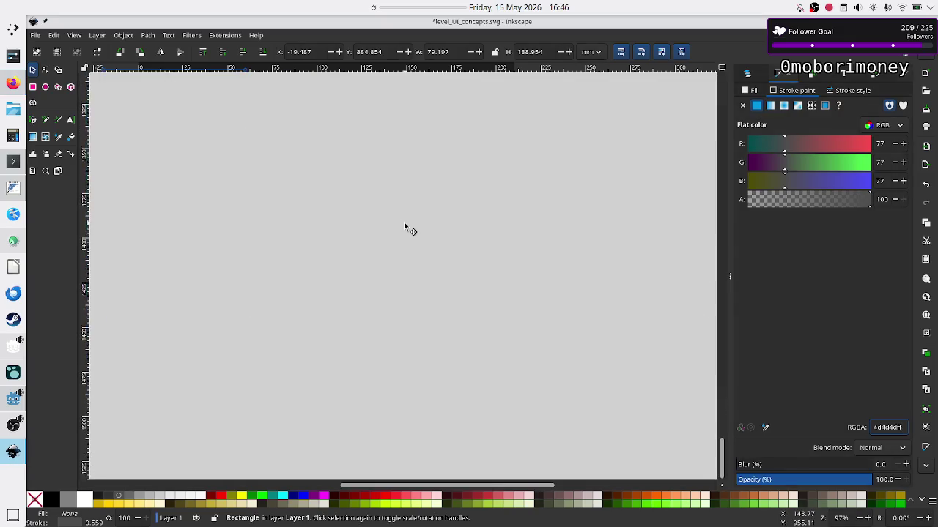
Step: Draw a tall navy-filled rectangle on blank canvas, then a second shorter bar beside it
{"action": "scroll", "coordinate": [405, 227], "scroll_direction": "down", "scroll_amount": 15}
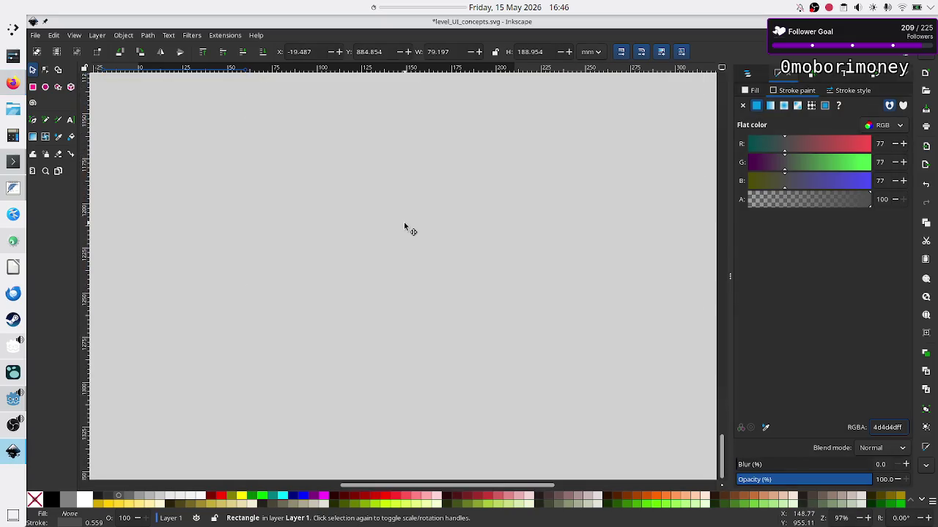
{"action": "left_click", "coordinate": [32, 86]}
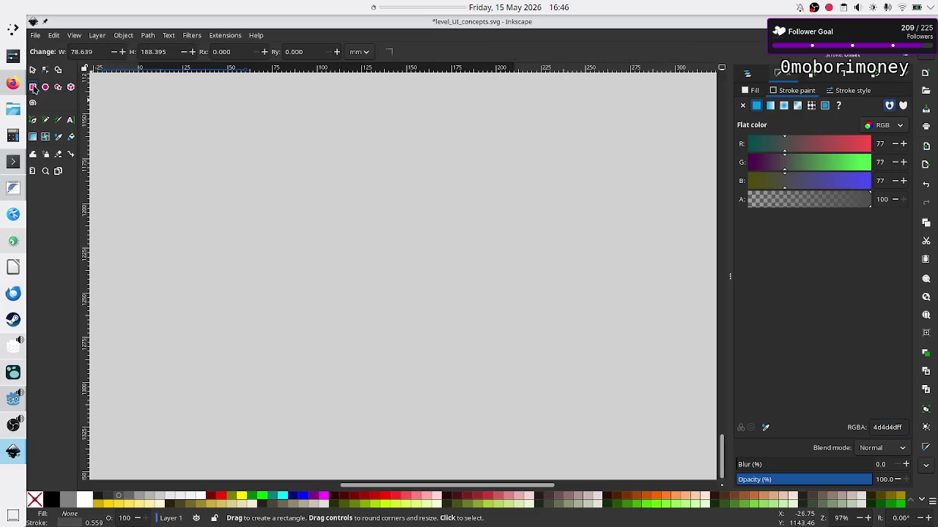
{"action": "left_click_drag", "start_coordinate": [268, 173], "coordinate": [319, 318]}
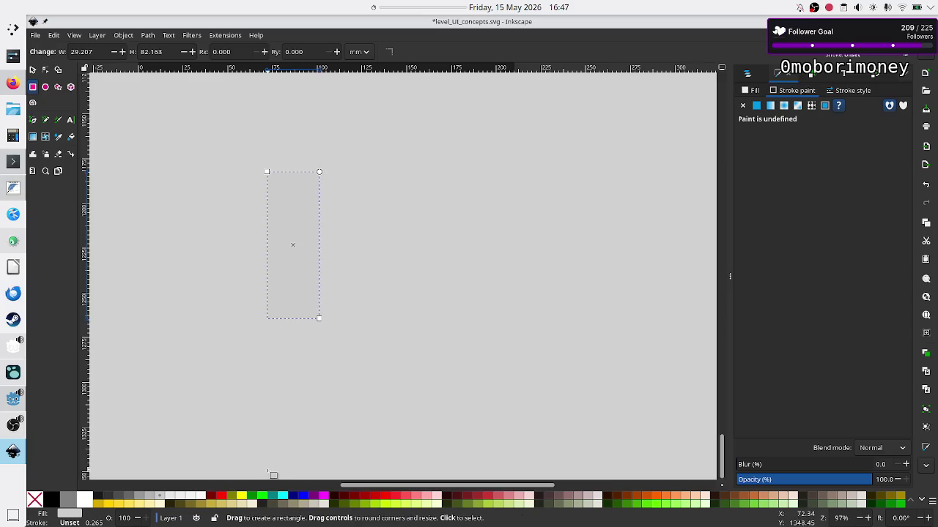
{"action": "left_click", "coordinate": [296, 498]}
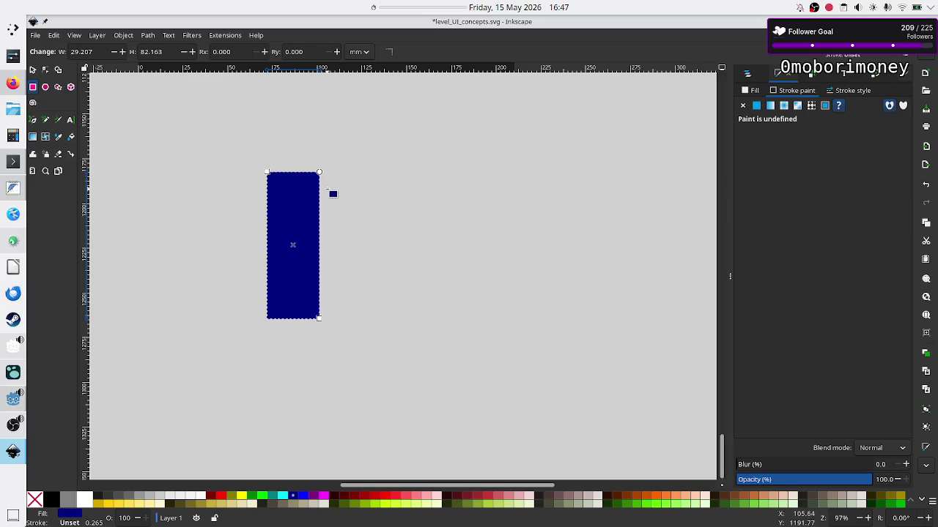
{"action": "mouse_move", "coordinate": [327, 191]}
{"action": "left_mouse_down"}
{"action": "mouse_move", "coordinate": [359, 271]}
{"action": "mouse_move", "coordinate": [357, 319]}
{"action": "left_mouse_up"}
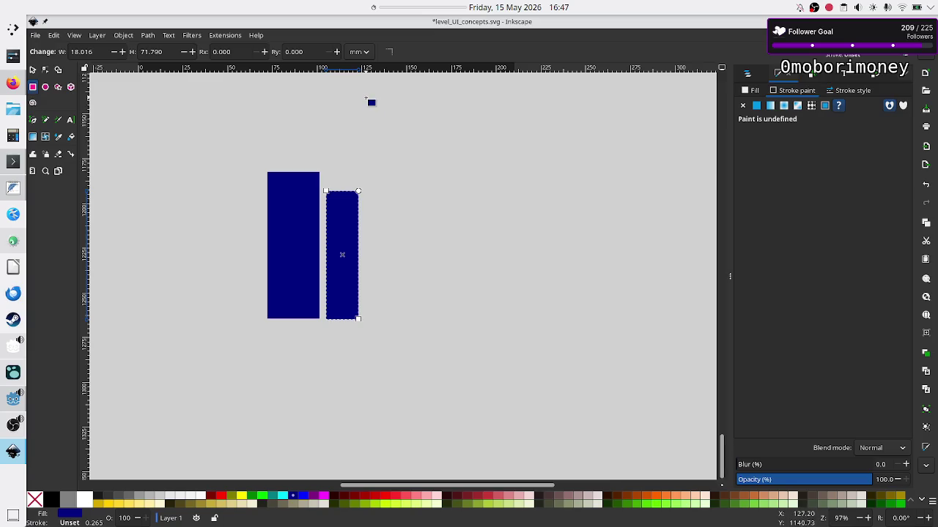
Step: Drag out a much taller third bar, then a small 13.375 × 12.829 mm square to its right
{"action": "mouse_move", "coordinate": [366, 96]}
{"action": "left_mouse_down"}
{"action": "mouse_move", "coordinate": [402, 167]}
{"action": "mouse_move", "coordinate": [415, 223]}
{"action": "mouse_move", "coordinate": [421, 275]}
{"action": "mouse_move", "coordinate": [404, 320]}
{"action": "left_mouse_up"}
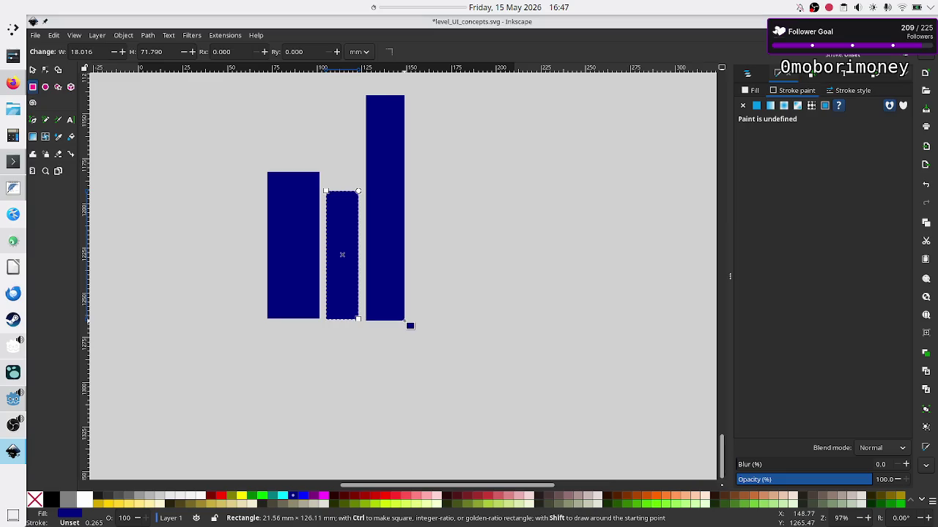
{"action": "left_click_drag", "start_coordinate": [405, 320], "coordinate": [404, 320]}
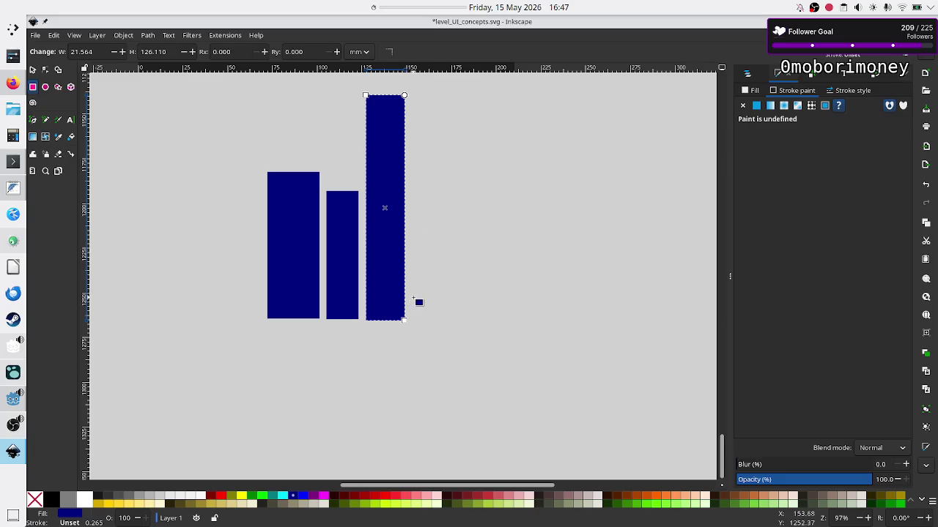
{"action": "mouse_move", "coordinate": [413, 296]}
{"action": "left_mouse_down"}
{"action": "mouse_move", "coordinate": [416, 324]}
{"action": "mouse_move", "coordinate": [438, 320]}
{"action": "left_mouse_up"}
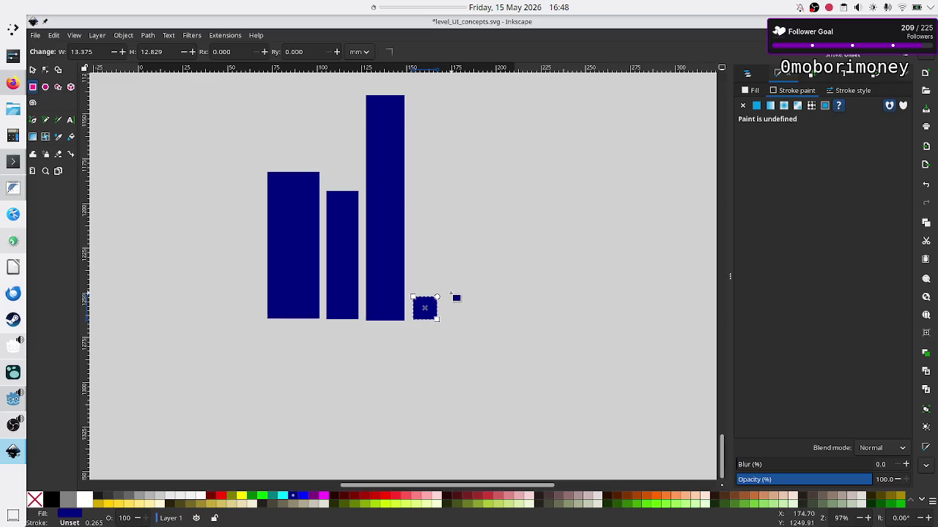
Step: Draw a flat 12.556 × 9.008 mm fifth bar at the right end, then select and deselect it
{"action": "left_click_drag", "start_coordinate": [449, 302], "coordinate": [473, 320]}
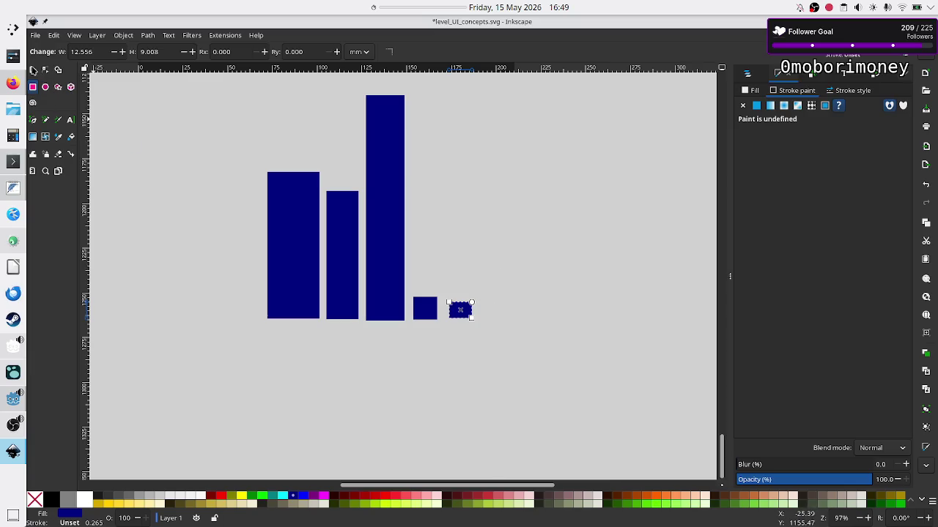
{"action": "left_click", "coordinate": [33, 71]}
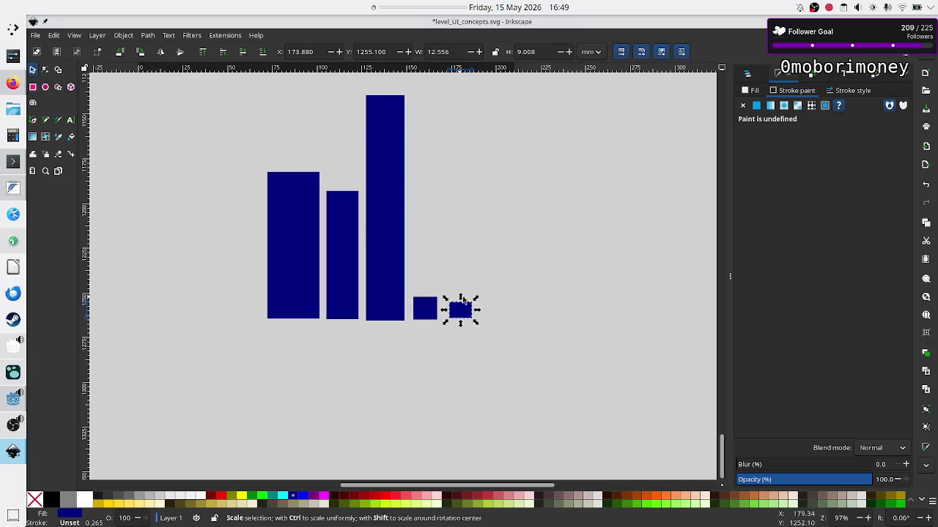
{"action": "left_click", "coordinate": [515, 353]}
{"action": "mouse_move", "coordinate": [527, 340]}
{"action": "left_mouse_down"}
{"action": "mouse_move", "coordinate": [435, 287]}
{"action": "mouse_move", "coordinate": [456, 280]}
{"action": "mouse_move", "coordinate": [444, 284]}
{"action": "mouse_move", "coordinate": [483, 290]}
{"action": "mouse_move", "coordinate": [515, 312]}
{"action": "left_mouse_up"}
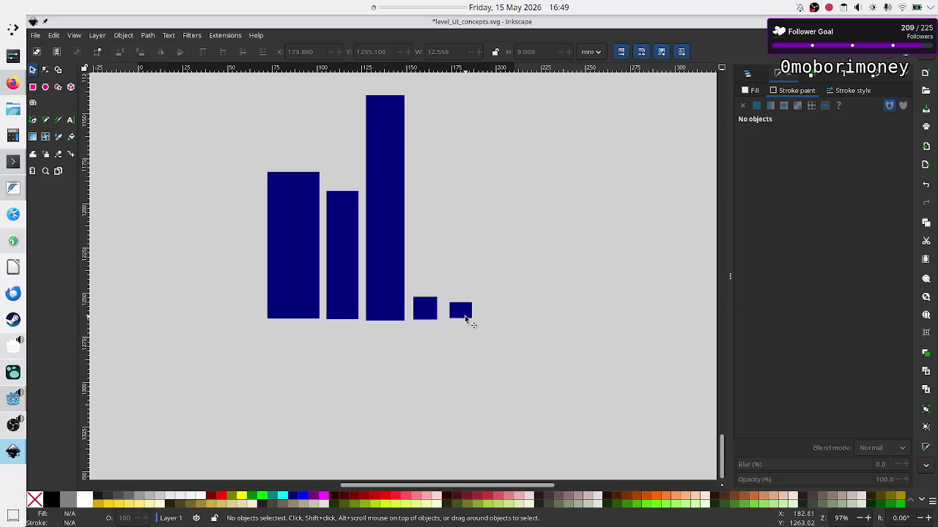
{"action": "left_click", "coordinate": [465, 316]}
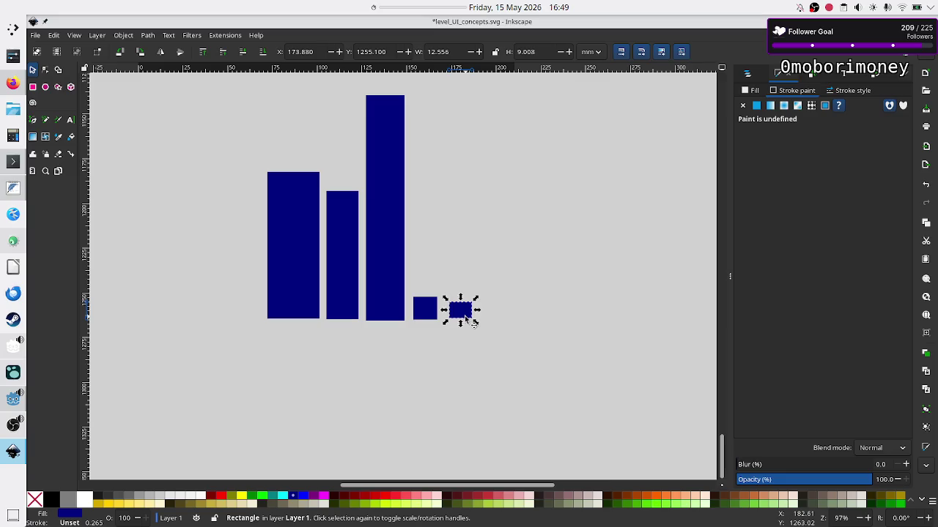
{"action": "left_click", "coordinate": [493, 327]}
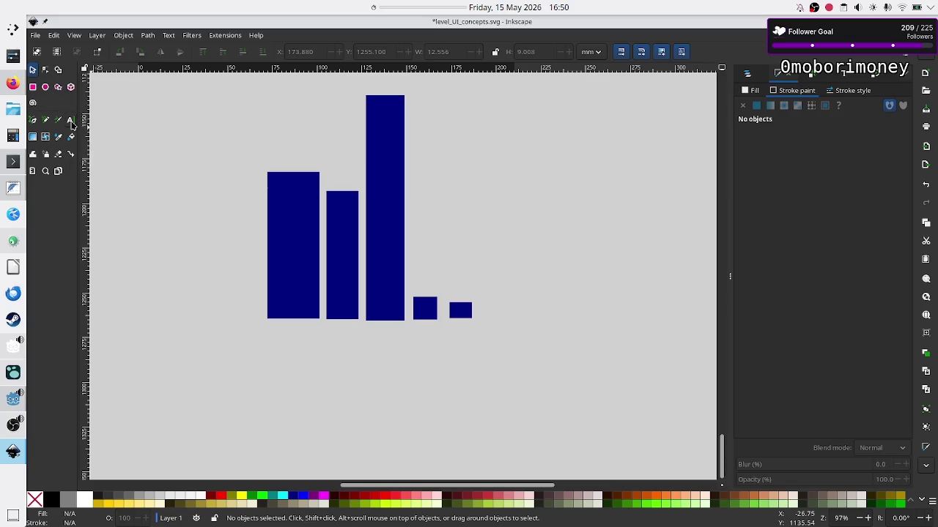
{"action": "left_click", "coordinate": [387, 133]}
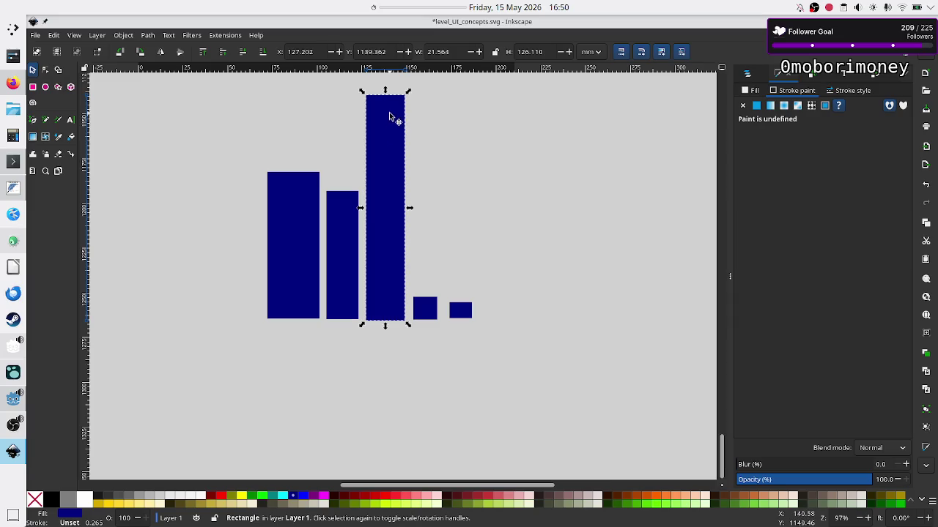
{"action": "left_click_drag", "start_coordinate": [386, 90], "coordinate": [385, 82]}
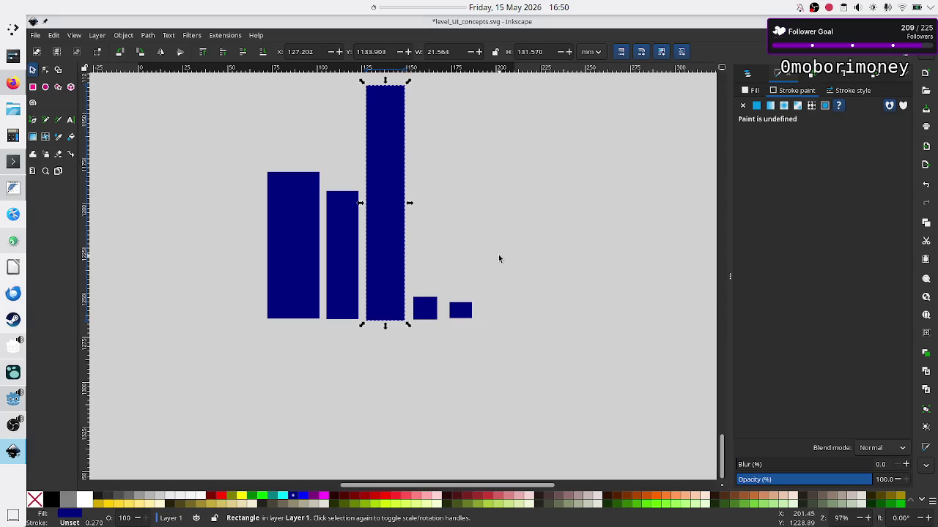
{"action": "left_click", "coordinate": [464, 315]}
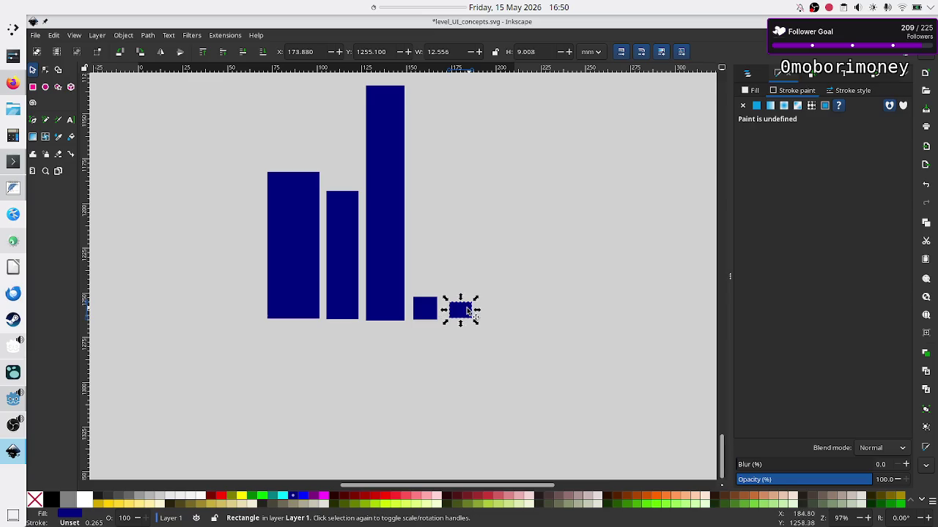
{"action": "key", "text": "Escape"}
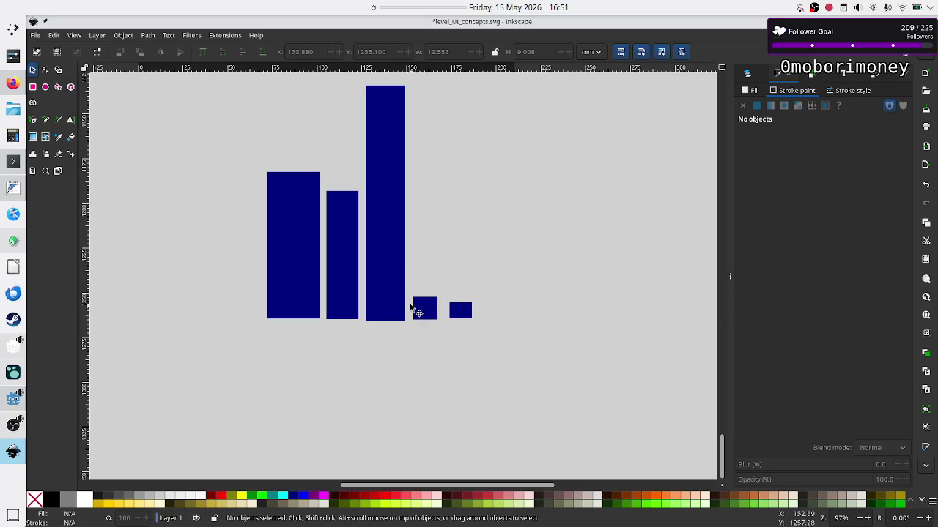
{"action": "left_click", "coordinate": [378, 265]}
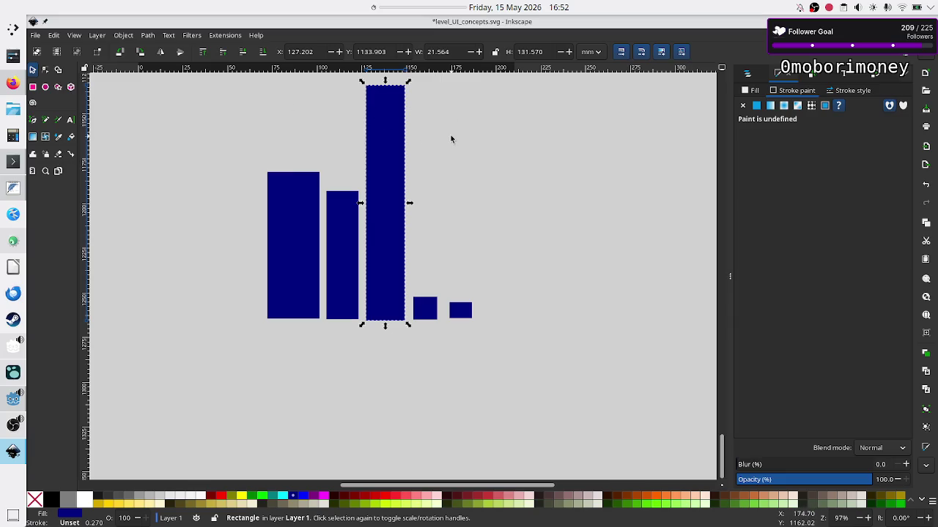
{"action": "left_click", "coordinate": [501, 424]}
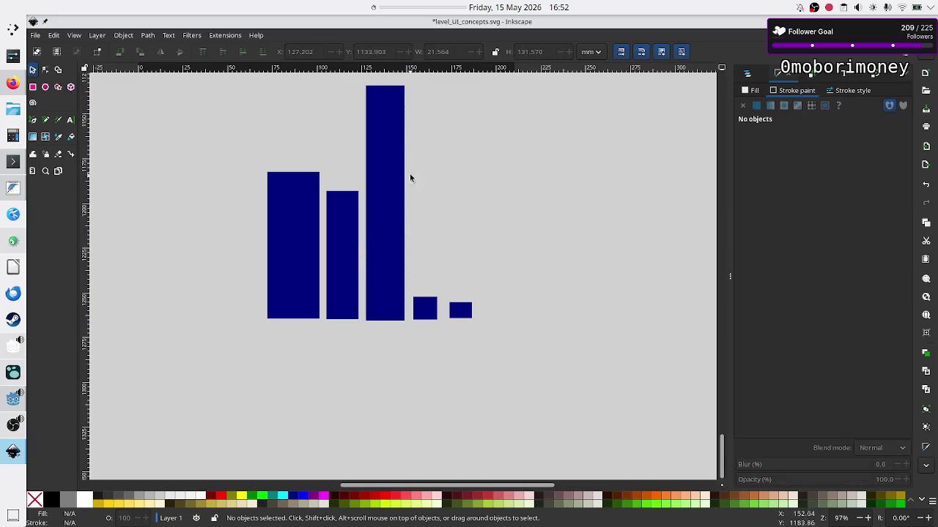
{"action": "left_click", "coordinate": [396, 140]}
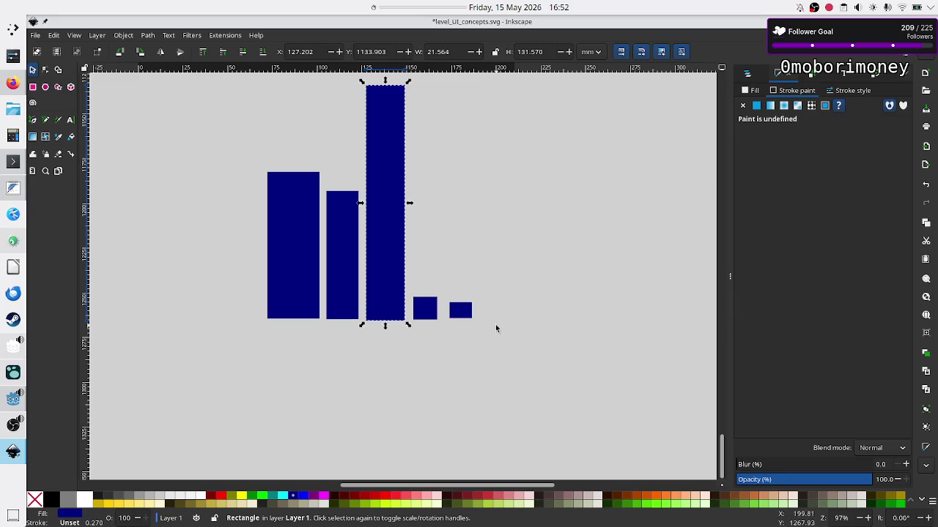
{"action": "key", "text": "Escape"}
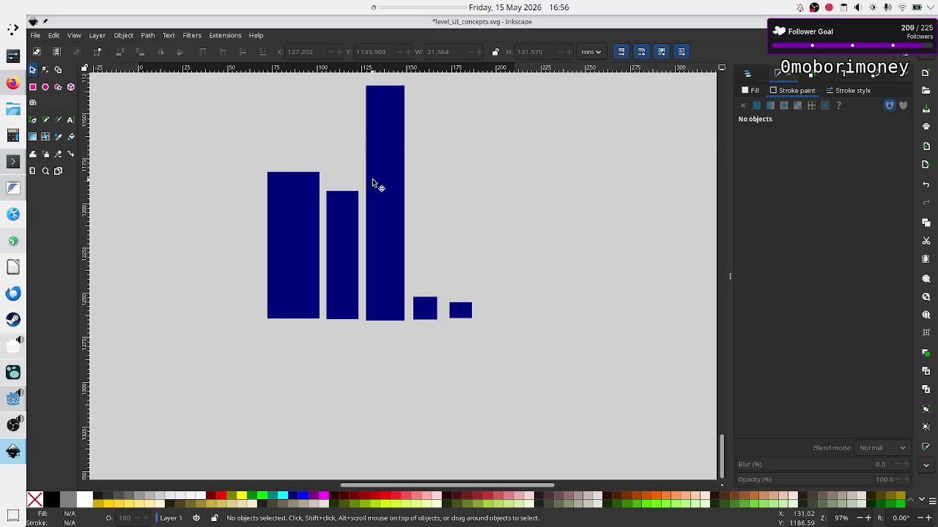
Step: Select the tallest middle bar, then the small rightmost bar
{"action": "left_click", "coordinate": [392, 189]}
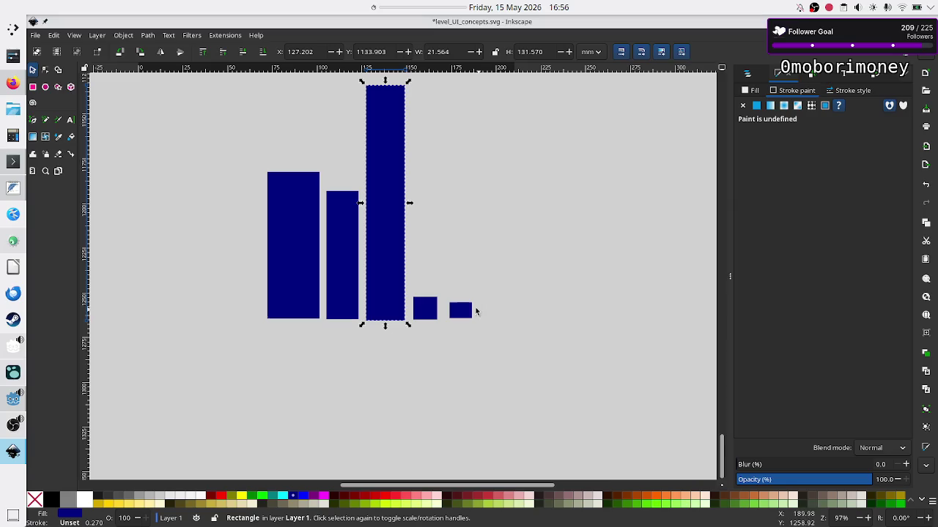
{"action": "left_click", "coordinate": [459, 313]}
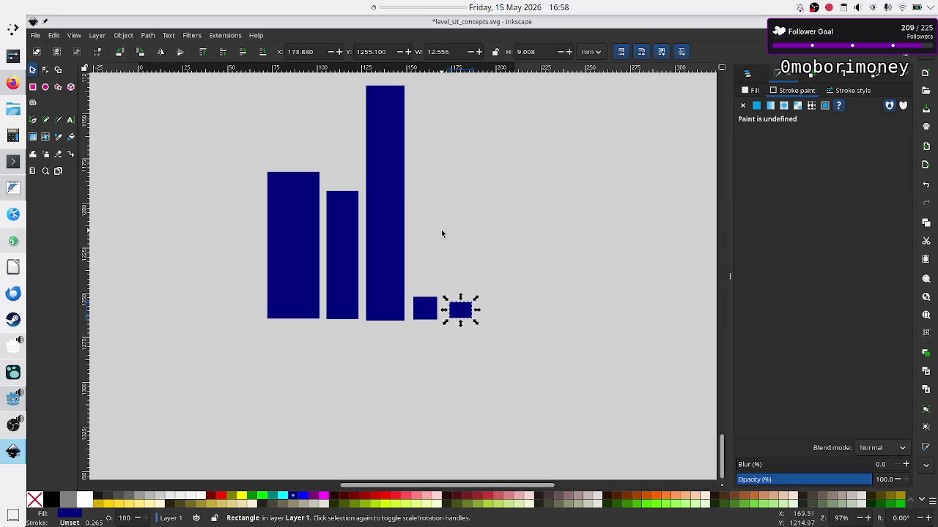
Step: Drag the last bar's top handle down so it measures 12.556 × 2.457 mm
{"action": "mouse_move", "coordinate": [506, 328]}
{"action": "left_mouse_down"}
{"action": "mouse_move", "coordinate": [459, 308]}
{"action": "mouse_move", "coordinate": [483, 331]}
{"action": "left_mouse_up"}
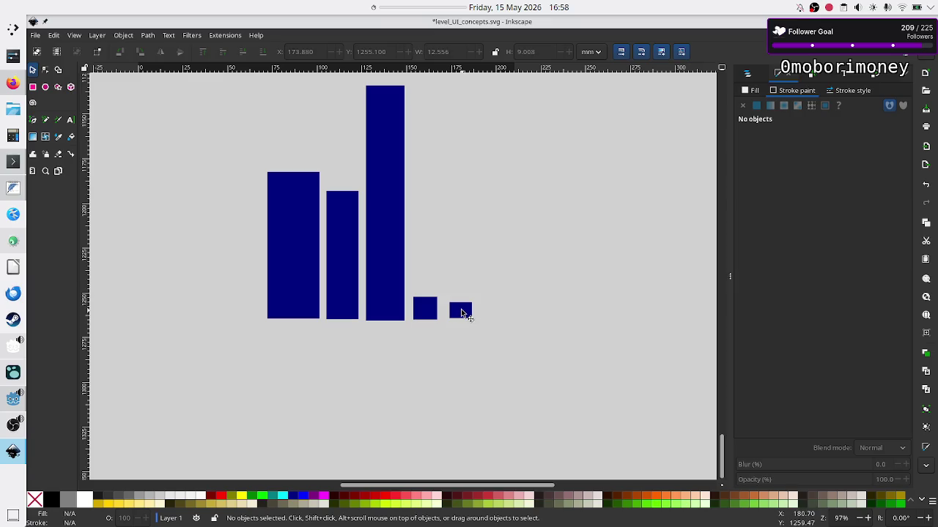
{"action": "left_click", "coordinate": [461, 310]}
{"action": "left_click_drag", "start_coordinate": [461, 300], "coordinate": [463, 315]}
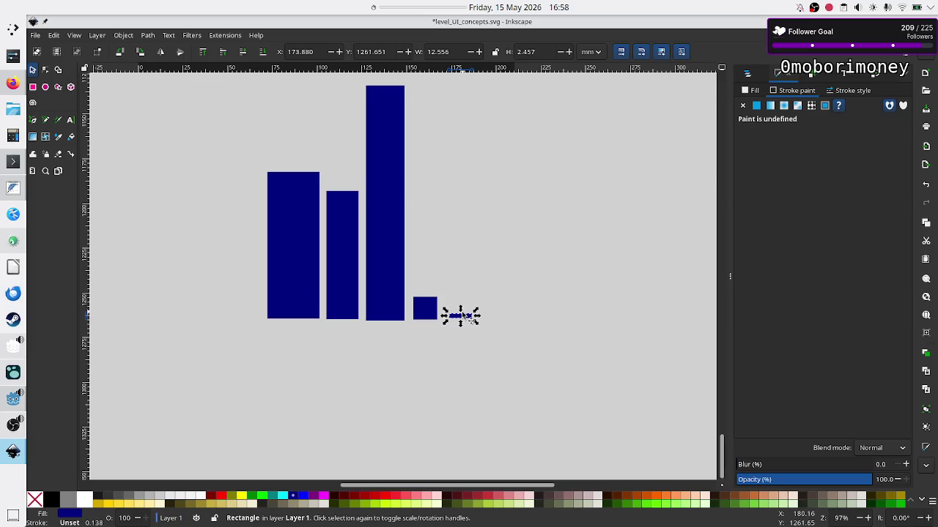
{"action": "left_click", "coordinate": [502, 365]}
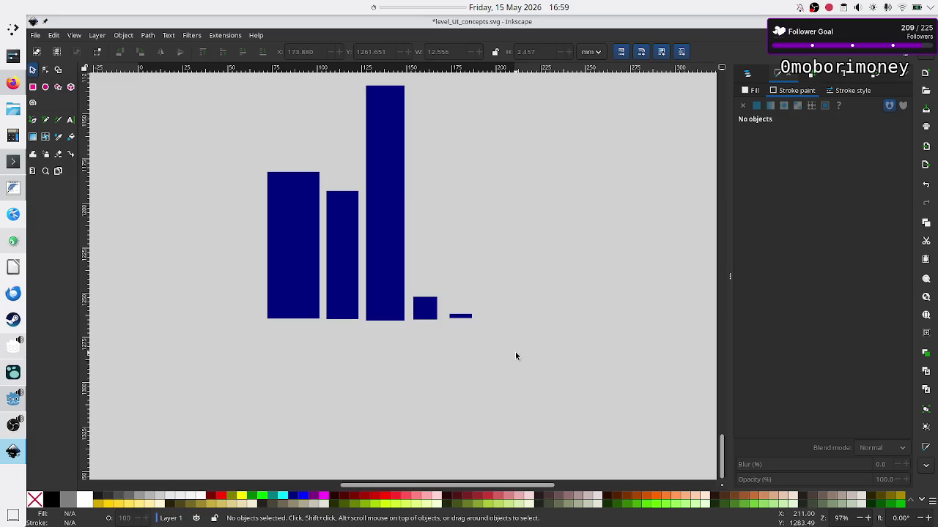
{"action": "left_click", "coordinate": [464, 320]}
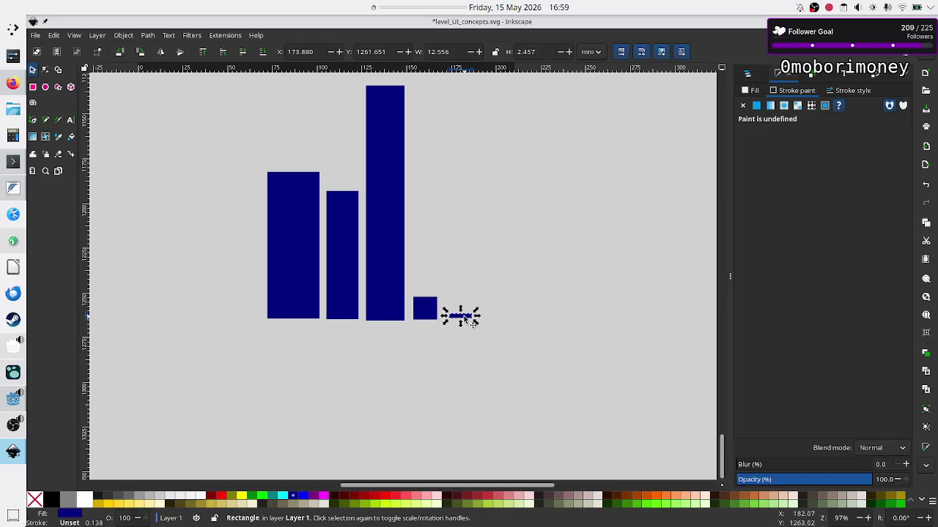
{"action": "left_click", "coordinate": [505, 345]}
{"action": "left_click_drag", "start_coordinate": [517, 345], "coordinate": [442, 291]}
{"action": "left_click", "coordinate": [491, 347]}
{"action": "left_click_drag", "start_coordinate": [501, 341], "coordinate": [441, 291]}
{"action": "mouse_move", "coordinate": [492, 334]}
{"action": "left_mouse_down"}
{"action": "mouse_move", "coordinate": [237, 178]}
{"action": "mouse_move", "coordinate": [249, 70]}
{"action": "mouse_move", "coordinate": [245, 83]}
{"action": "left_mouse_up"}
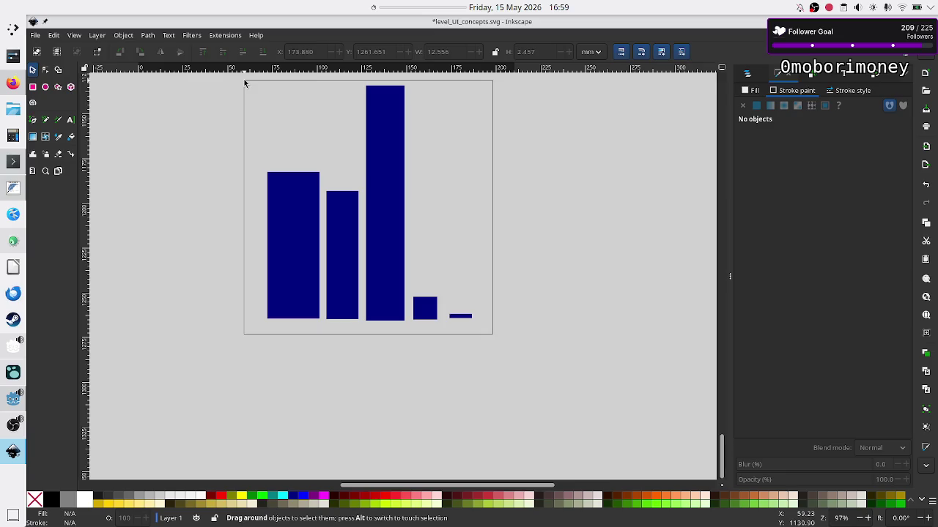
{"action": "mouse_move", "coordinate": [245, 83]}
{"action": "left_mouse_down"}
{"action": "mouse_move", "coordinate": [271, 159]}
{"action": "mouse_move", "coordinate": [349, 284]}
{"action": "mouse_move", "coordinate": [401, 300]}
{"action": "mouse_move", "coordinate": [430, 335]}
{"action": "mouse_move", "coordinate": [448, 314]}
{"action": "left_mouse_up"}
{"action": "left_click", "coordinate": [483, 350]}
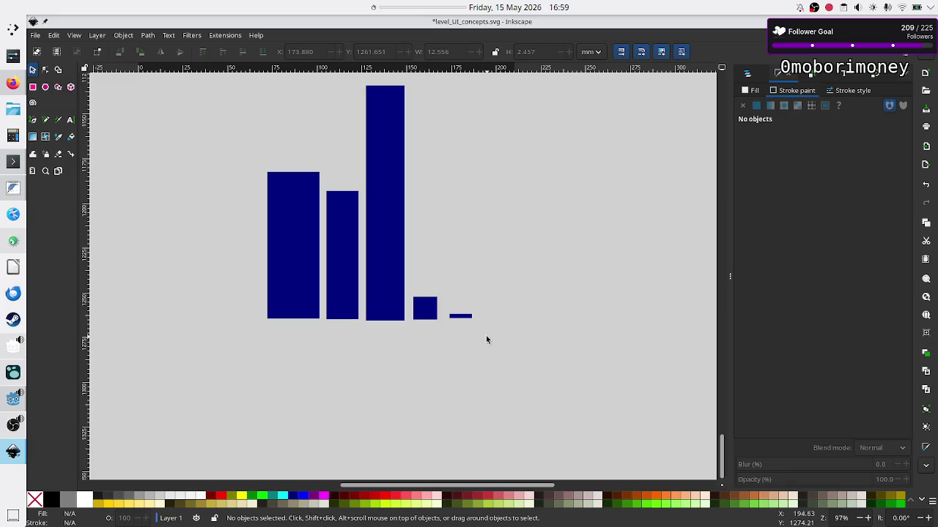
{"action": "mouse_move", "coordinate": [484, 336]}
{"action": "left_mouse_down"}
{"action": "mouse_move", "coordinate": [443, 292]}
{"action": "mouse_move", "coordinate": [445, 309]}
{"action": "left_mouse_up"}
{"action": "left_click", "coordinate": [464, 328]}
{"action": "left_click_drag", "start_coordinate": [485, 329], "coordinate": [442, 309]}
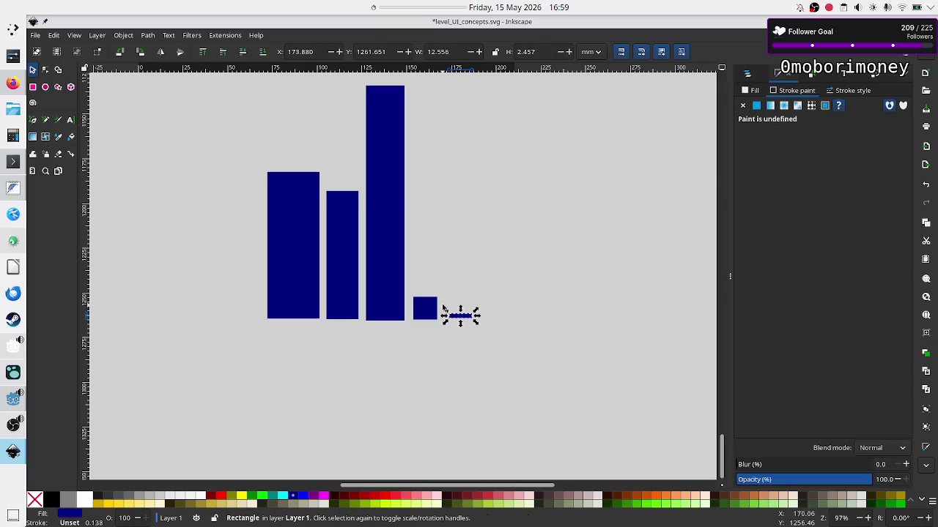
{"action": "left_click", "coordinate": [492, 334]}
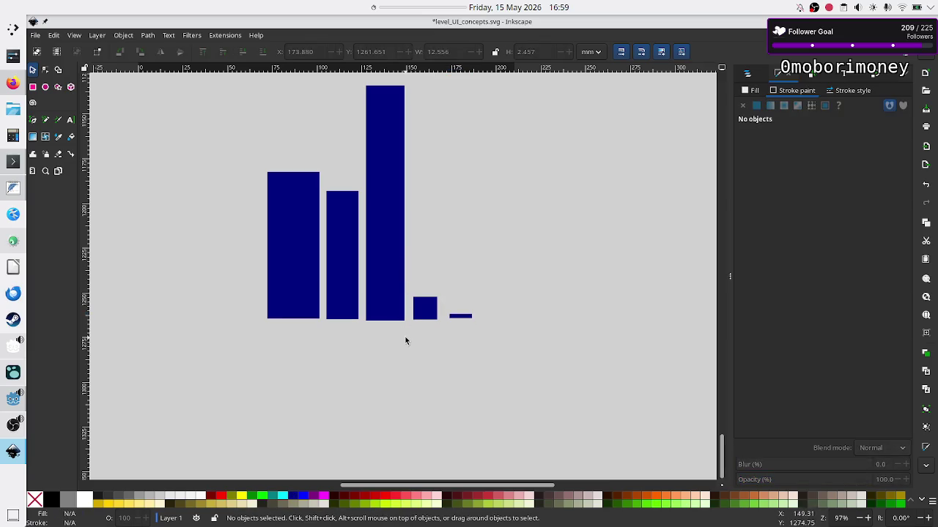
{"action": "mouse_move", "coordinate": [412, 349]}
{"action": "left_mouse_down"}
{"action": "mouse_move", "coordinate": [378, 258]}
{"action": "mouse_move", "coordinate": [362, 78]}
{"action": "left_mouse_up"}
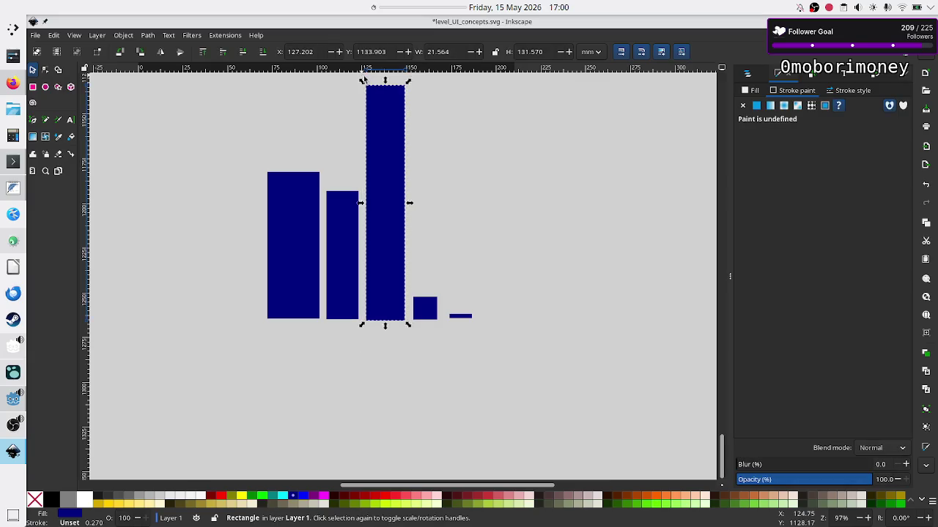
{"action": "left_click", "coordinate": [496, 266]}
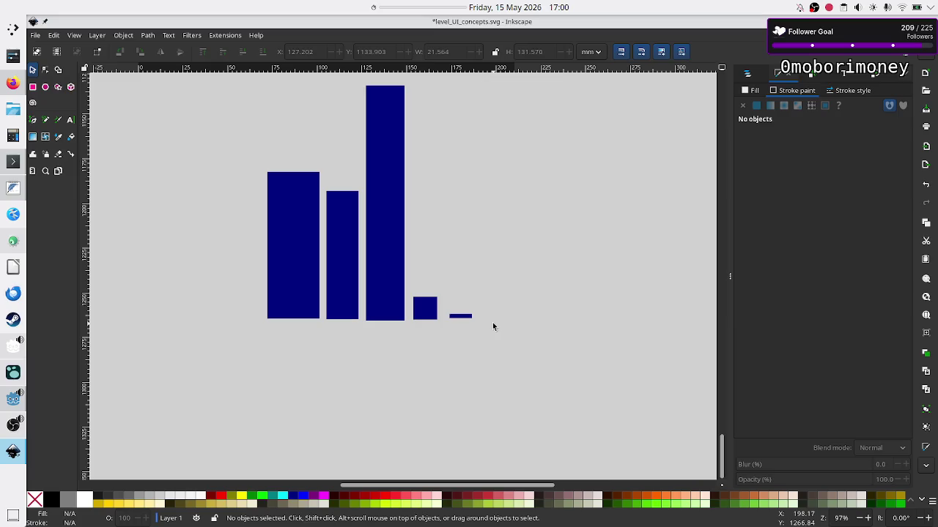
{"action": "mouse_move", "coordinate": [493, 323]}
{"action": "left_mouse_down"}
{"action": "mouse_move", "coordinate": [450, 308]}
{"action": "mouse_move", "coordinate": [399, 208]}
{"action": "mouse_move", "coordinate": [387, 140]}
{"action": "mouse_move", "coordinate": [358, 79]}
{"action": "left_mouse_up"}
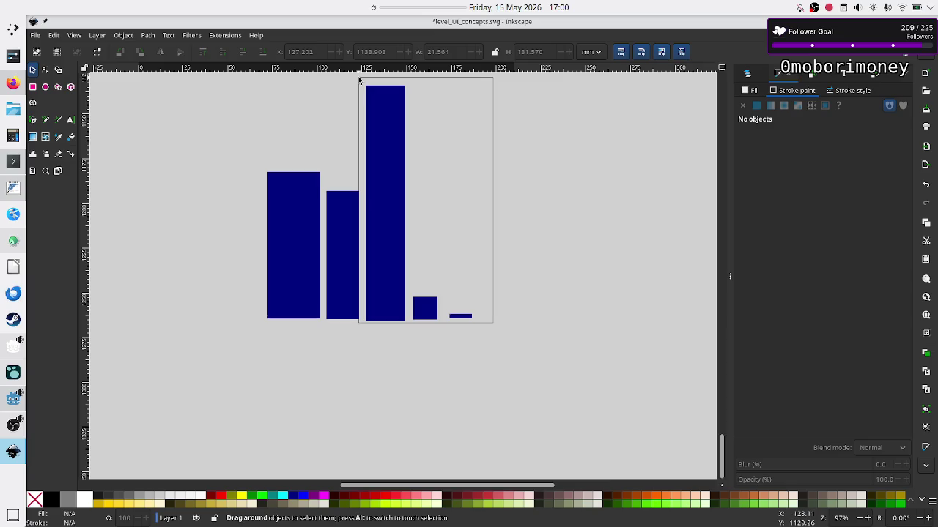
{"action": "left_click_drag", "start_coordinate": [359, 79], "coordinate": [359, 80]}
{"action": "left_click", "coordinate": [541, 297]}
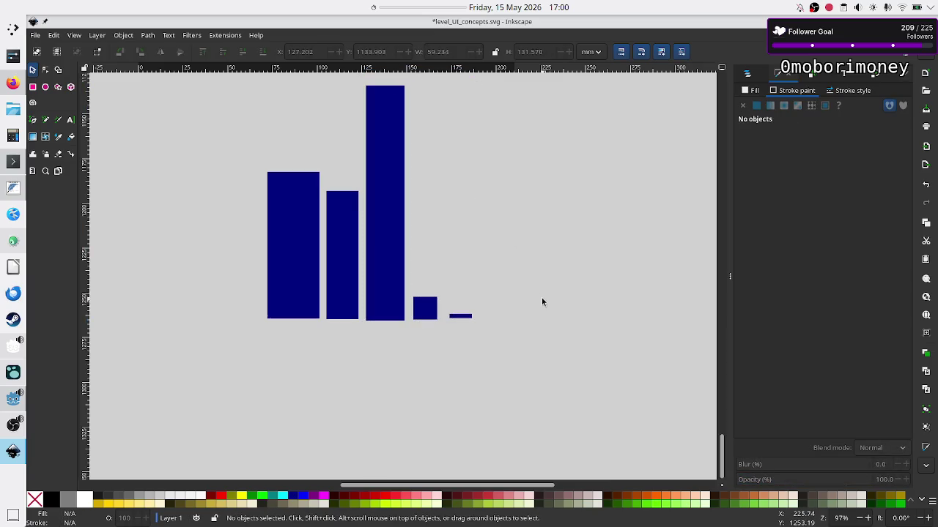
{"action": "left_click_drag", "start_coordinate": [498, 331], "coordinate": [444, 299]}
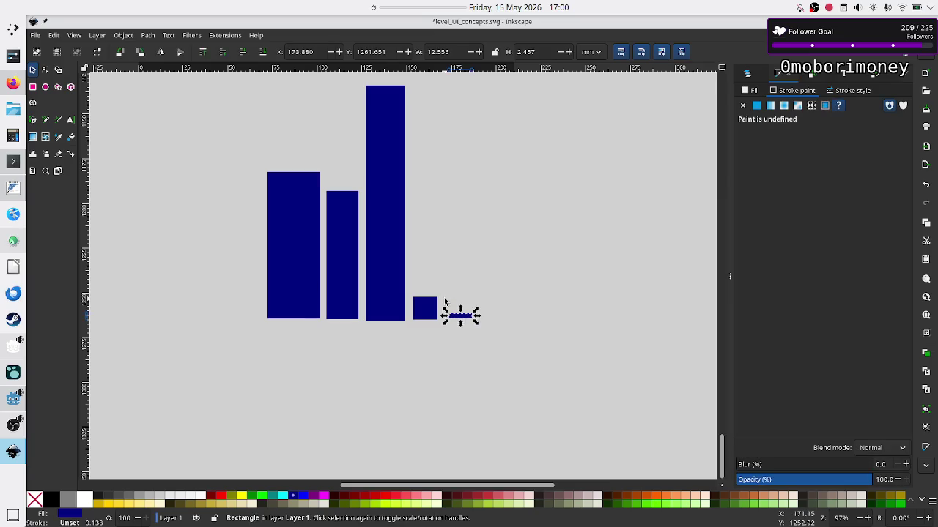
{"action": "left_click", "coordinate": [499, 342]}
{"action": "left_click_drag", "start_coordinate": [442, 297], "coordinate": [441, 297]}
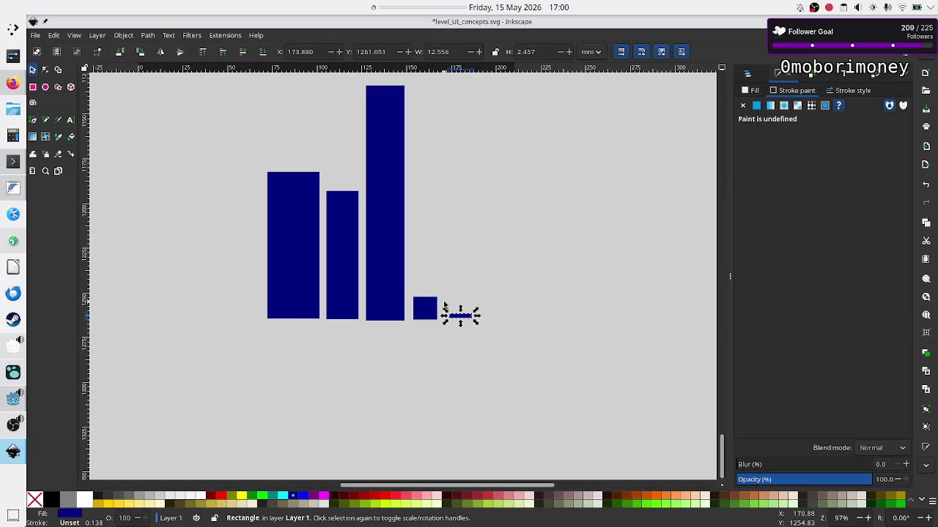
{"action": "left_click", "coordinate": [490, 344]}
{"action": "mouse_move", "coordinate": [493, 324]}
{"action": "left_mouse_down"}
{"action": "mouse_move", "coordinate": [443, 293]}
{"action": "mouse_move", "coordinate": [445, 308]}
{"action": "left_mouse_up"}
{"action": "left_click", "coordinate": [456, 338]}
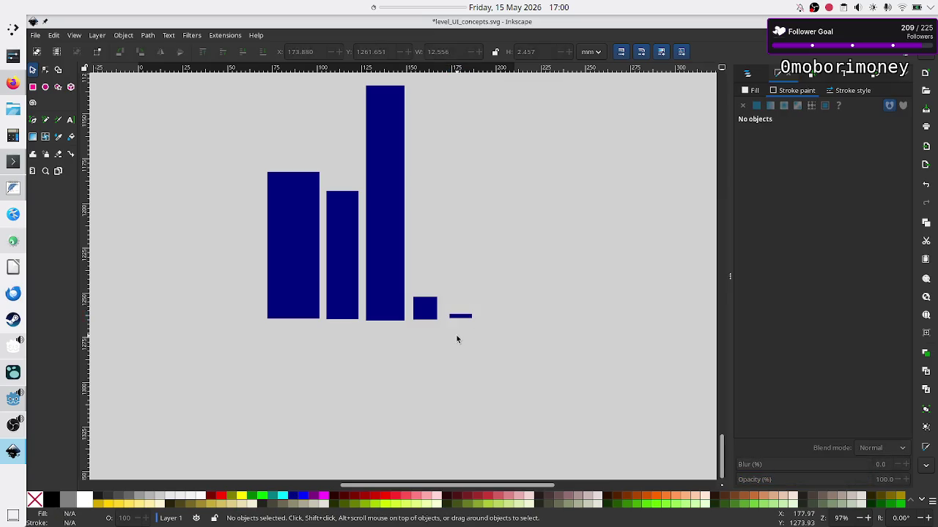
{"action": "left_click_drag", "start_coordinate": [497, 331], "coordinate": [443, 299]}
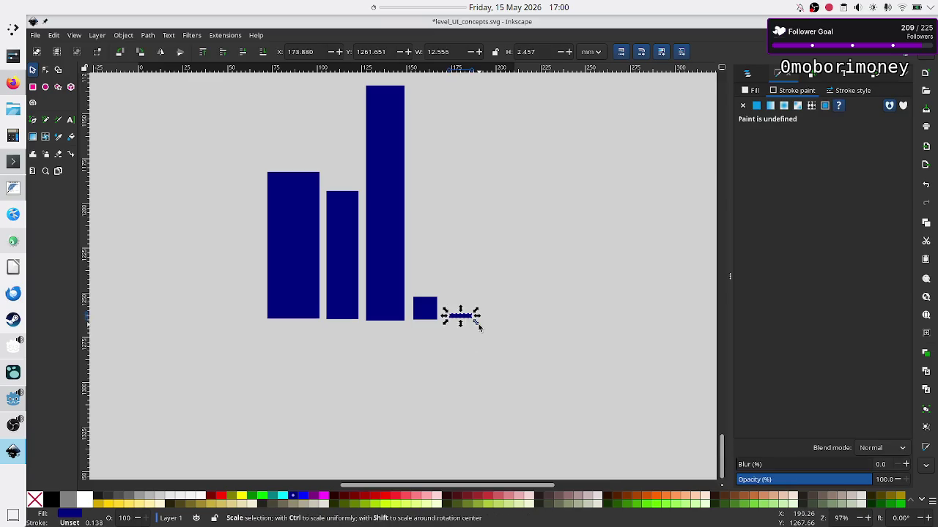
{"action": "left_click", "coordinate": [507, 351]}
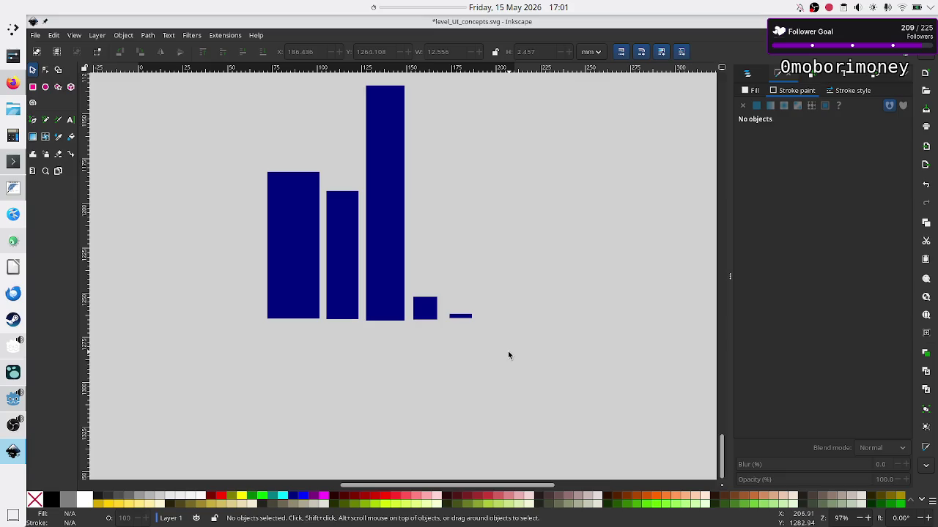
{"action": "mouse_move", "coordinate": [507, 352]}
{"action": "left_mouse_down"}
{"action": "mouse_move", "coordinate": [440, 309]}
{"action": "mouse_move", "coordinate": [439, 297]}
{"action": "mouse_move", "coordinate": [469, 335]}
{"action": "mouse_move", "coordinate": [437, 310]}
{"action": "mouse_move", "coordinate": [486, 336]}
{"action": "mouse_move", "coordinate": [448, 312]}
{"action": "mouse_move", "coordinate": [441, 295]}
{"action": "mouse_move", "coordinate": [441, 309]}
{"action": "left_mouse_up"}
{"action": "left_click", "coordinate": [473, 342]}
{"action": "left_click_drag", "start_coordinate": [508, 351], "coordinate": [438, 293]}
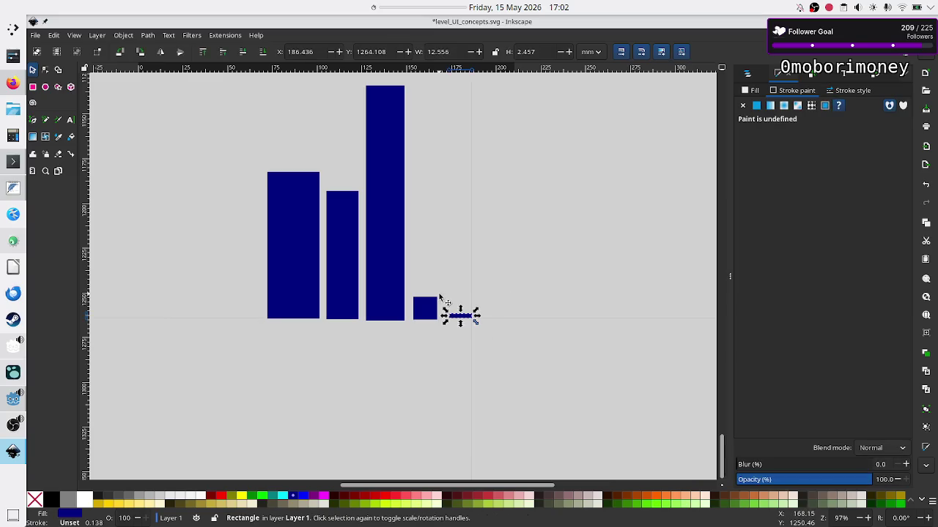
{"action": "left_click", "coordinate": [476, 354]}
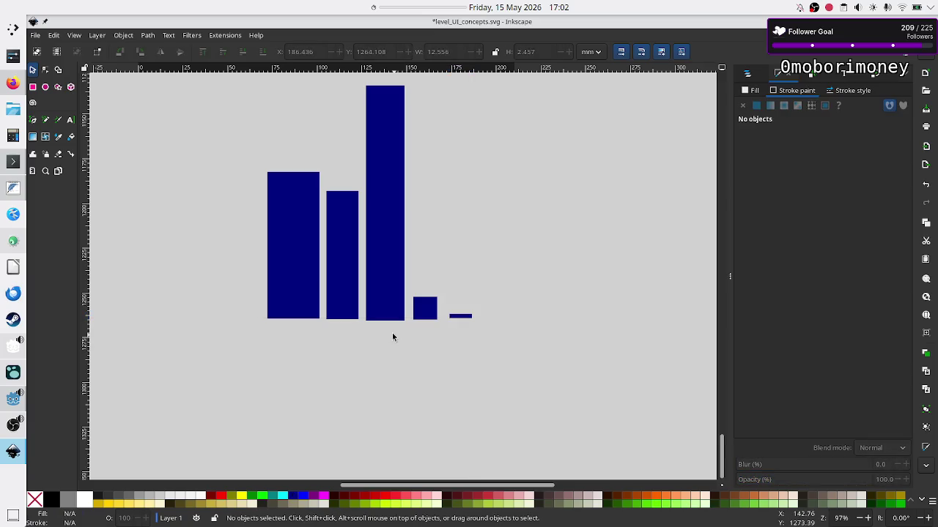
{"action": "left_click", "coordinate": [458, 316]}
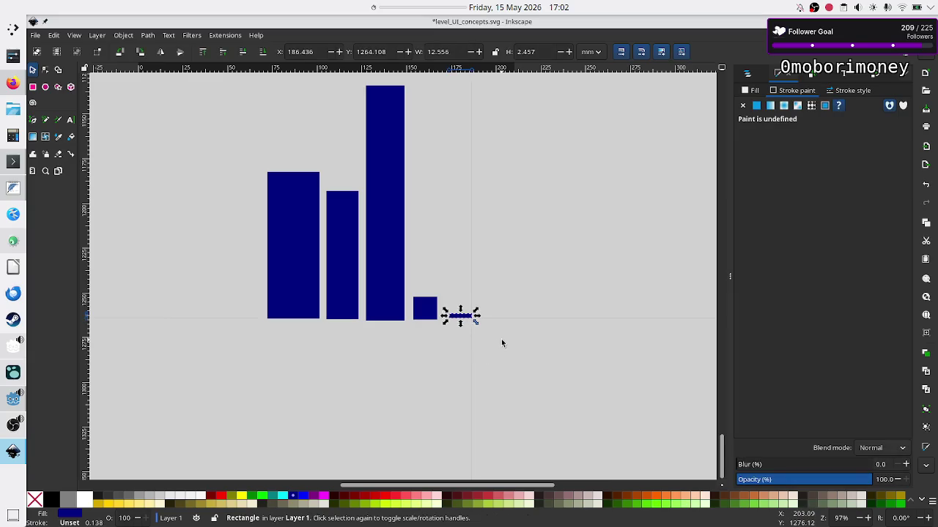
{"action": "left_click", "coordinate": [501, 338]}
{"action": "left_click_drag", "start_coordinate": [489, 331], "coordinate": [444, 308]}
{"action": "left_click", "coordinate": [471, 376]}
{"action": "mouse_move", "coordinate": [242, 151]}
{"action": "left_mouse_down"}
{"action": "mouse_move", "coordinate": [328, 244]}
{"action": "mouse_move", "coordinate": [330, 296]}
{"action": "left_mouse_up"}
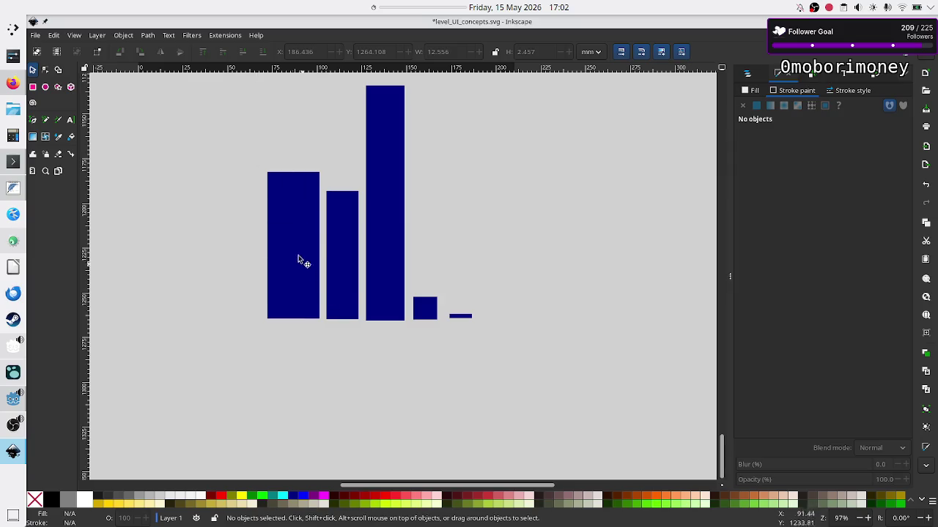
{"action": "mouse_move", "coordinate": [251, 153]}
{"action": "left_mouse_down"}
{"action": "mouse_move", "coordinate": [324, 246]}
{"action": "mouse_move", "coordinate": [322, 346]}
{"action": "left_mouse_up"}
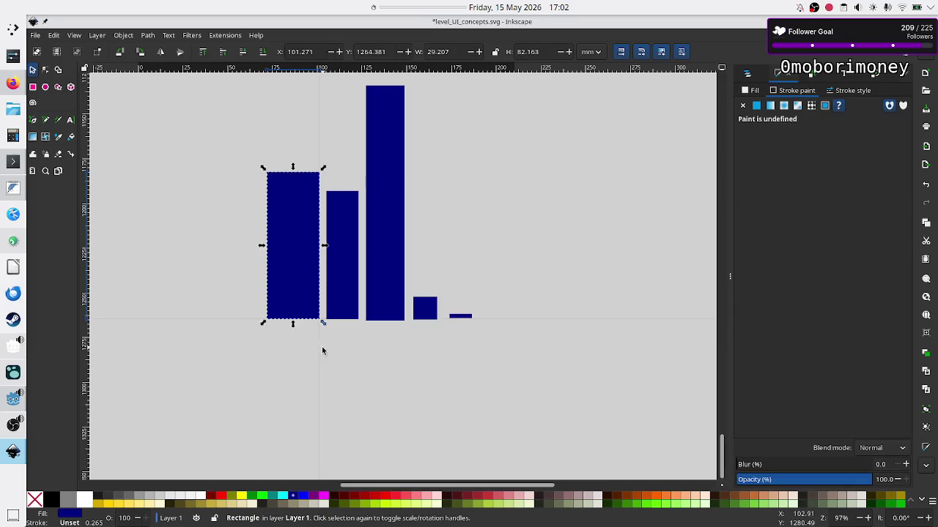
{"action": "left_click", "coordinate": [473, 323]}
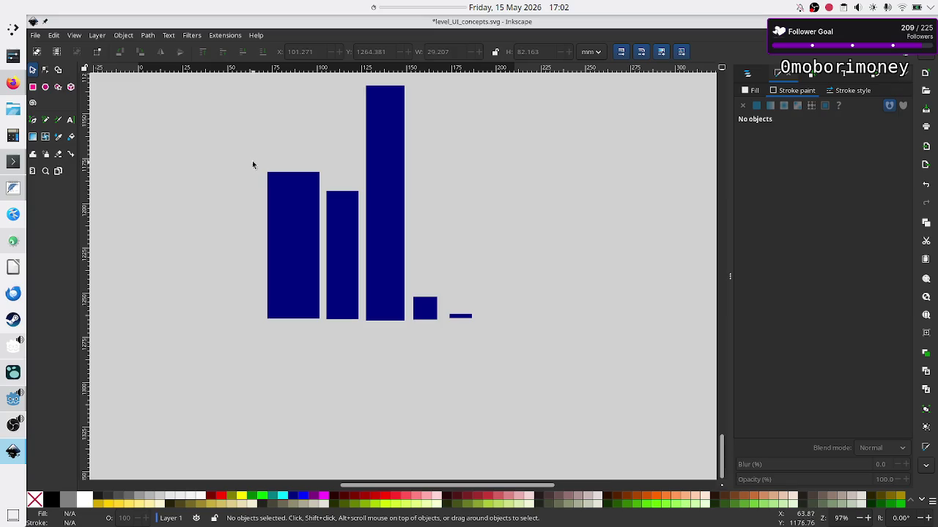
{"action": "mouse_move", "coordinate": [251, 160]}
{"action": "left_mouse_down"}
{"action": "mouse_move", "coordinate": [301, 228]}
{"action": "mouse_move", "coordinate": [323, 311]}
{"action": "mouse_move", "coordinate": [317, 327]}
{"action": "mouse_move", "coordinate": [320, 319]}
{"action": "mouse_move", "coordinate": [256, 314]}
{"action": "mouse_move", "coordinate": [260, 329]}
{"action": "left_mouse_up"}
{"action": "left_click_drag", "start_coordinate": [498, 347], "coordinate": [440, 288]}
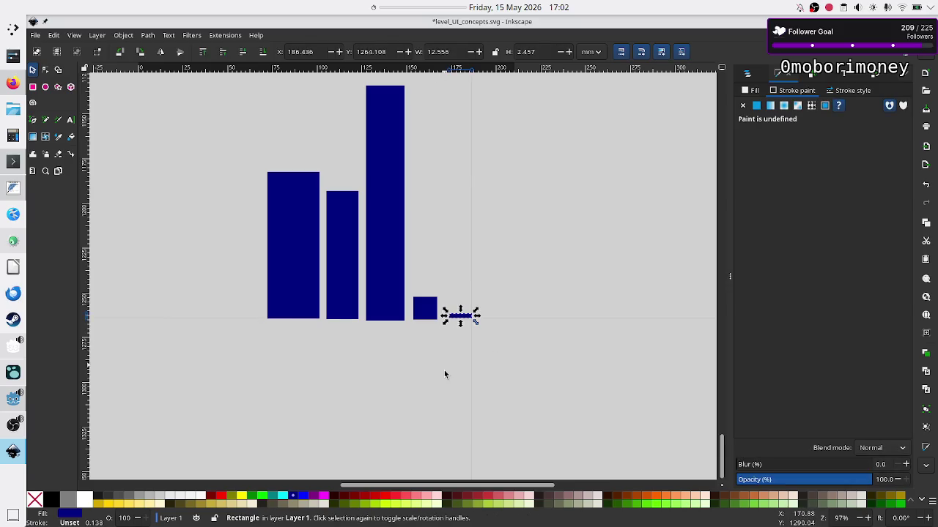
{"action": "left_click", "coordinate": [454, 352]}
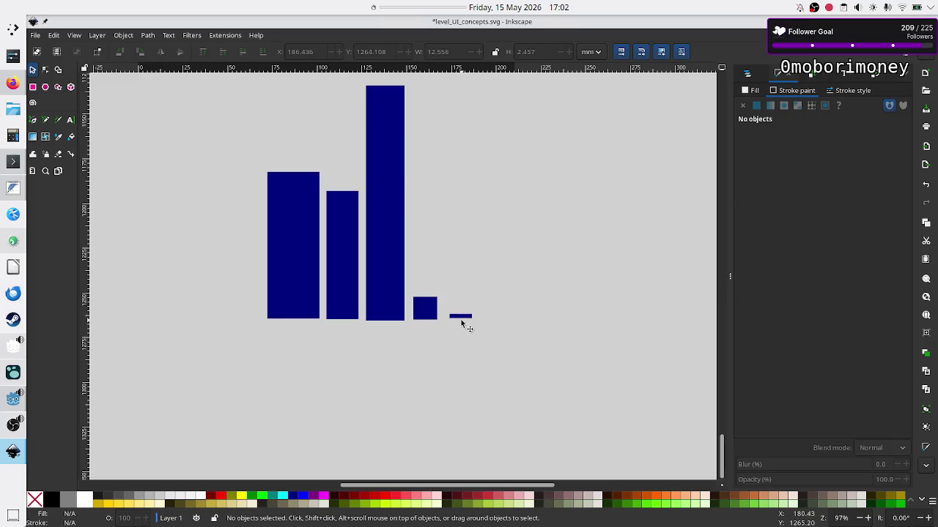
{"action": "left_click", "coordinate": [461, 317]}
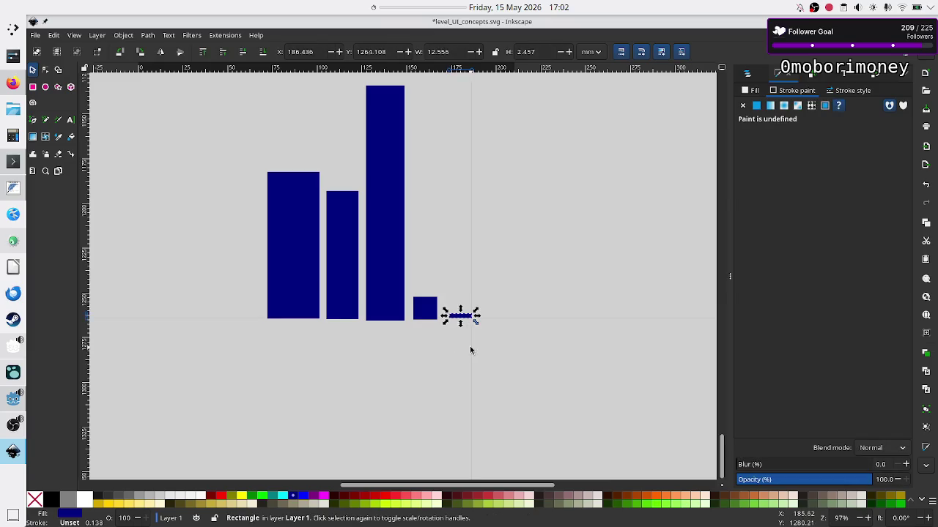
{"action": "left_click", "coordinate": [488, 340]}
{"action": "left_click_drag", "start_coordinate": [488, 340], "coordinate": [441, 283]}
{"action": "left_click", "coordinate": [459, 369]}
{"action": "left_click_drag", "start_coordinate": [493, 336], "coordinate": [443, 300]}
{"action": "left_click", "coordinate": [494, 348]}
{"action": "left_click_drag", "start_coordinate": [477, 334], "coordinate": [438, 288]}
{"action": "left_click", "coordinate": [493, 364]}
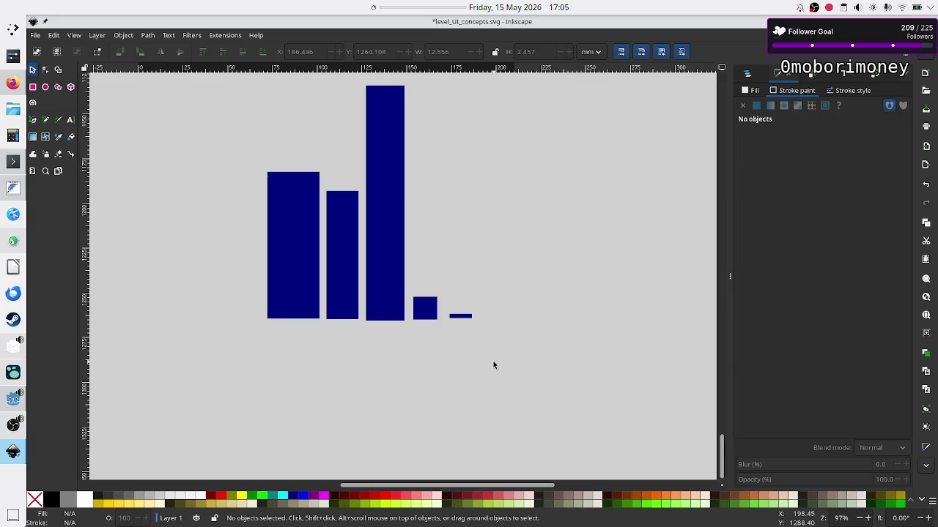
{"action": "left_click_drag", "start_coordinate": [501, 326], "coordinate": [441, 303]}
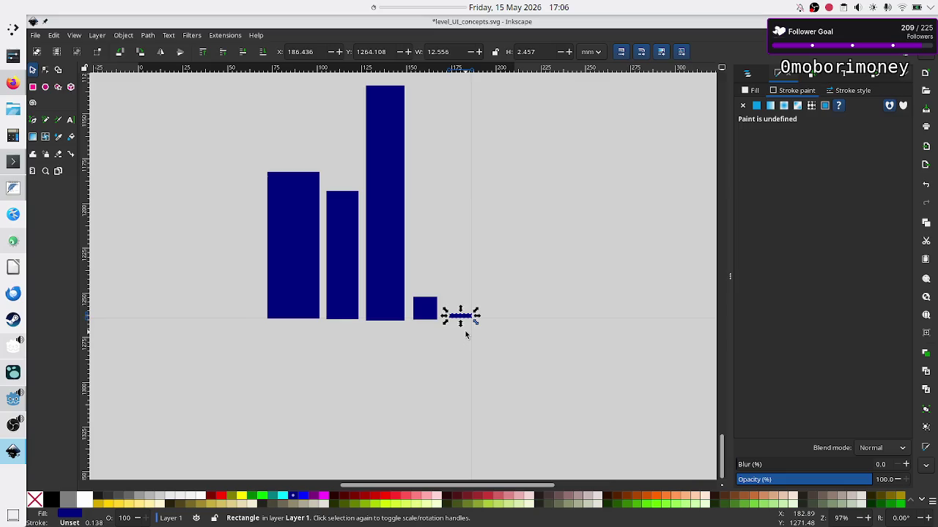
Step: Select the thin last bar and the tallest middle bar in turn, then deselect and switch to Firefox
{"action": "left_click", "coordinate": [468, 331]}
{"action": "mouse_move", "coordinate": [501, 329]}
{"action": "left_mouse_down"}
{"action": "mouse_move", "coordinate": [453, 314]}
{"action": "mouse_move", "coordinate": [444, 298]}
{"action": "left_mouse_up"}
{"action": "left_click", "coordinate": [393, 211]}
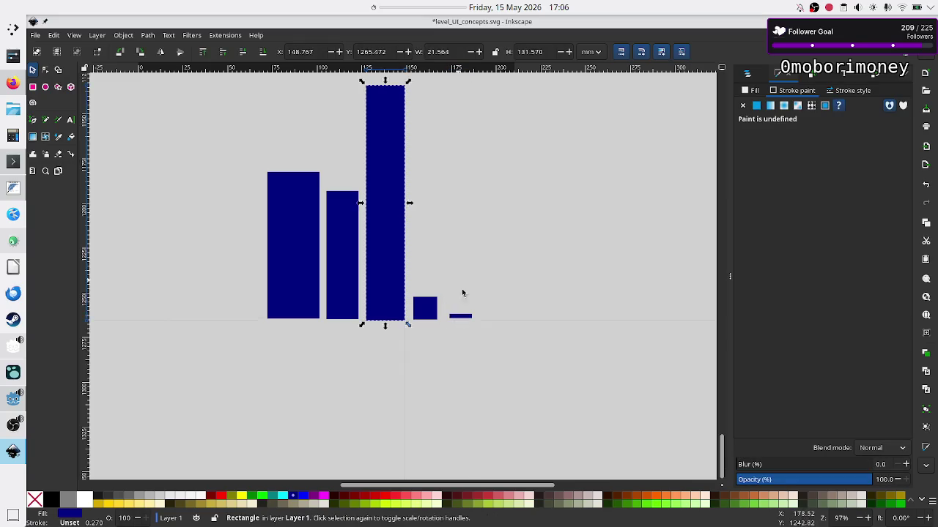
{"action": "left_click", "coordinate": [489, 339]}
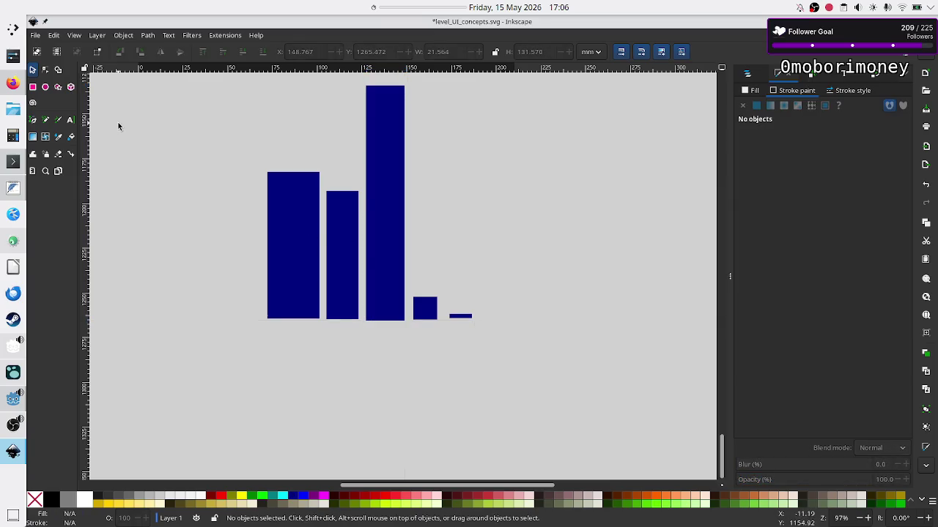
{"action": "left_click", "coordinate": [12, 82]}
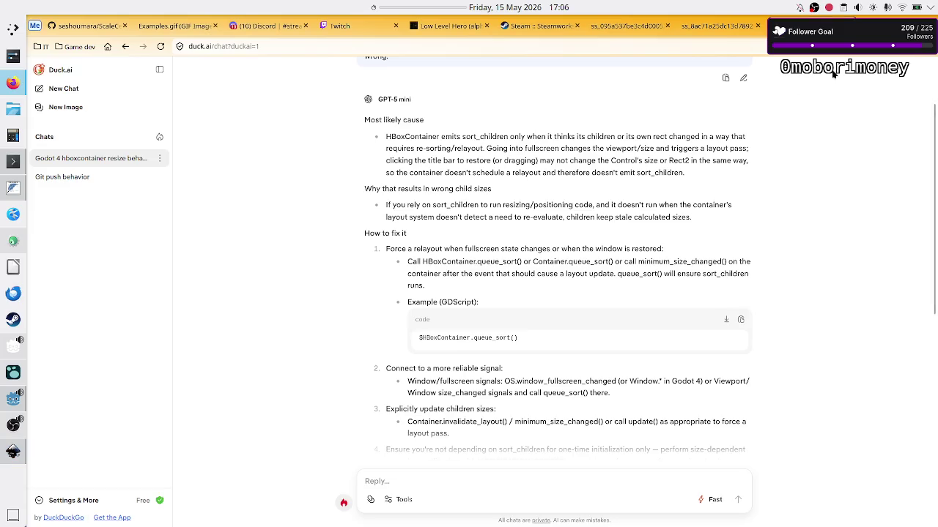
Step: Search 'how many total players use steam?' in a new tab, then launch KCalc
{"action": "key", "text": "ctrl+t"}
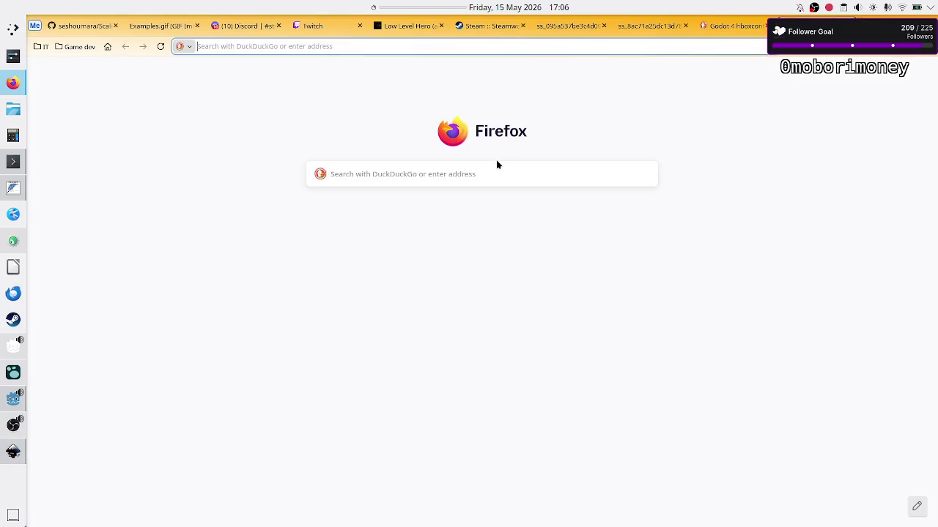
{"action": "left_click", "coordinate": [480, 170]}
{"action": "type", "text": "how many total players are"}
{"action": "key", "text": "BackSpace"}
{"action": "key", "text": "BackSpace"}
{"action": "key", "text": "BackSpace"}
{"action": "type", "text": "use steam?"}
{"action": "key", "text": "Return"}
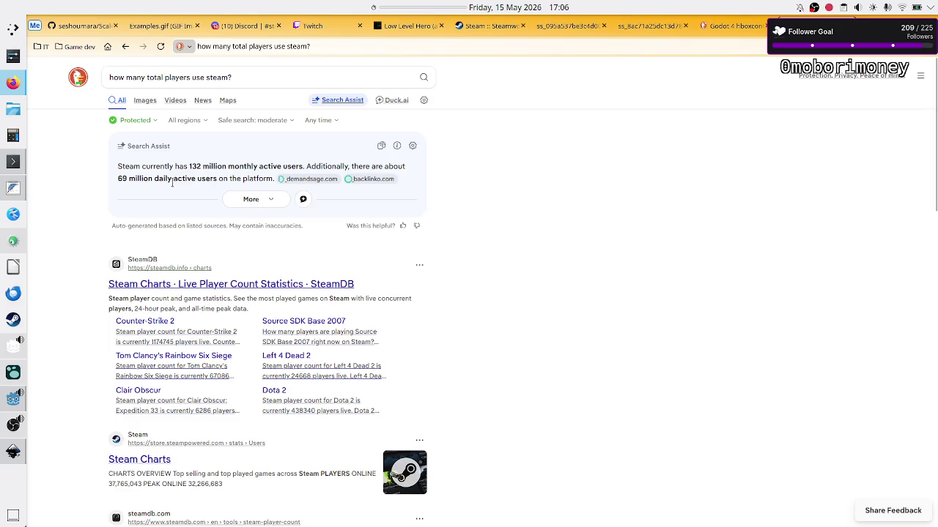
{"action": "left_click", "coordinate": [13, 135]}
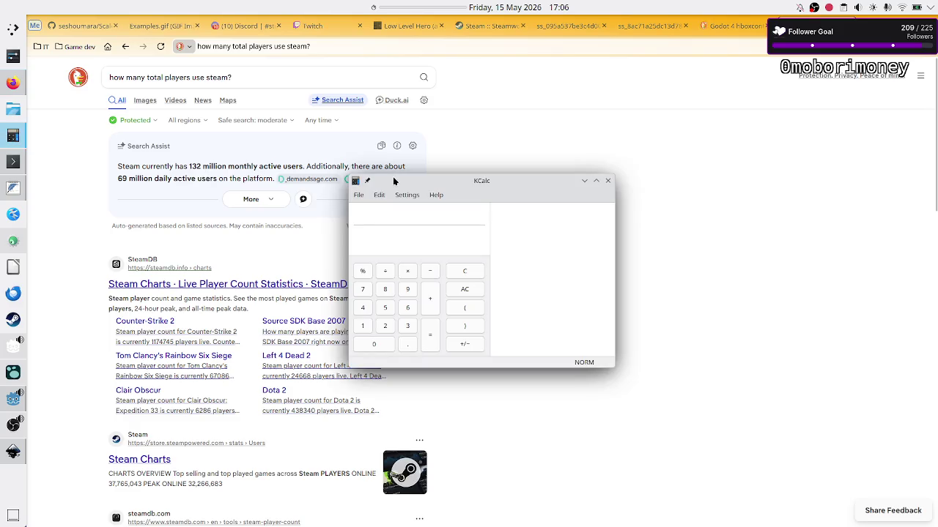
Step: Enter the 132 million player figure into KCalc, correcting a mistyped digit
{"action": "type", "text": "132"}
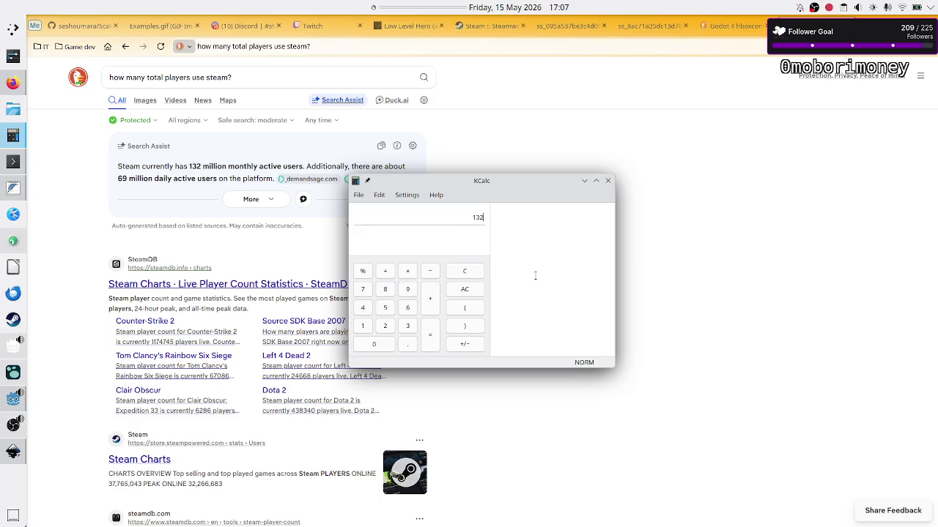
{"action": "type", "text": "00"}
{"action": "key", "text": "BackSpace"}
{"action": "key", "text": "BackSpace"}
{"action": "type", "text": "000000"}
Step: Switch windows back through Firefox to the five-bar Inkscape drawing
{"action": "key", "text": "alt+Tab"}
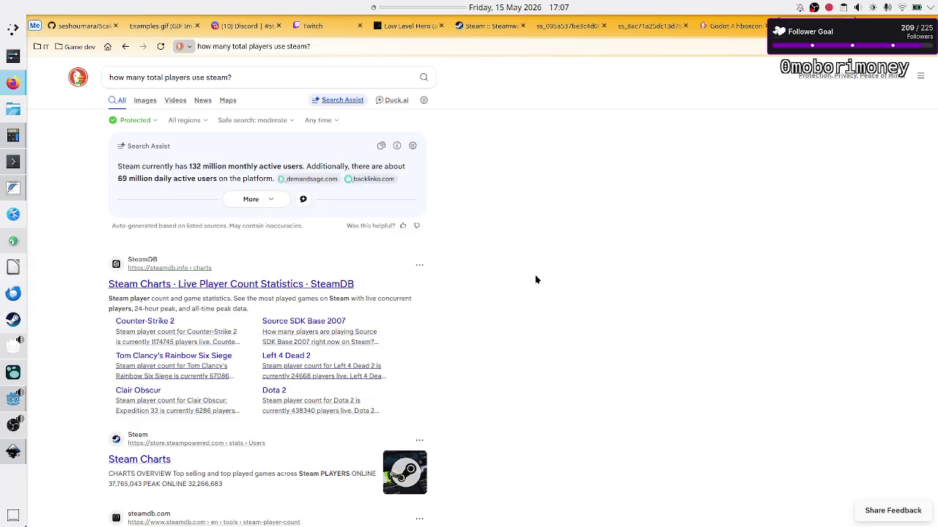
{"action": "key", "text": "alt+Tab"}
{"action": "key", "text": "Tab"}
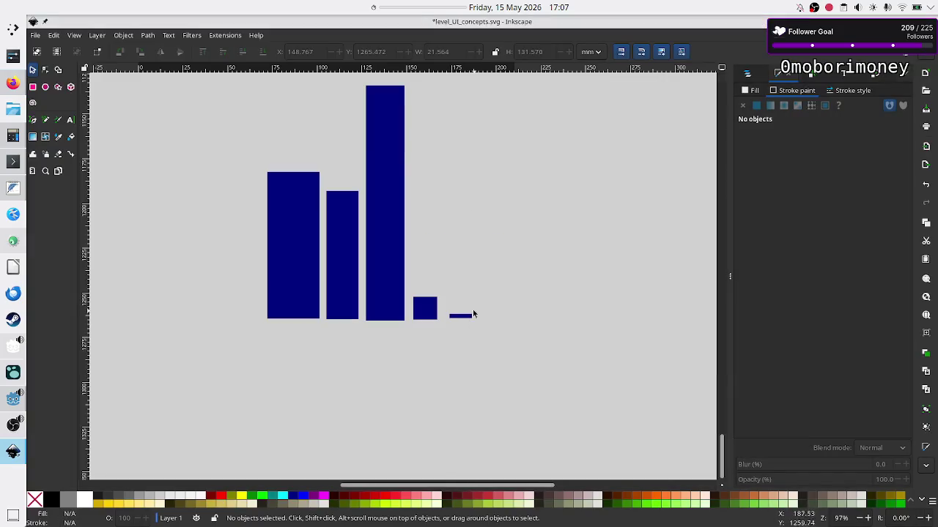
{"action": "key", "text": "alt"}
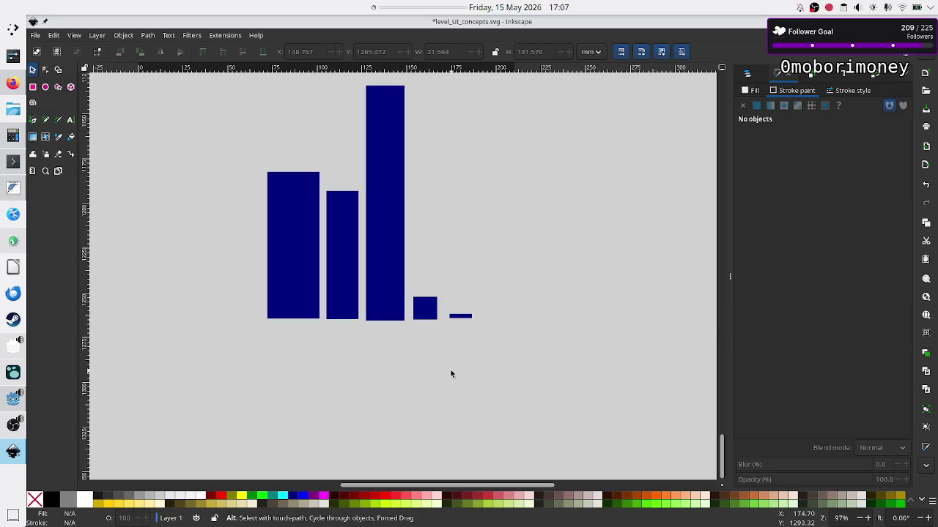
Step: In KCalc, divide 132000000 by 100 to get 1320000
{"action": "key", "text": "alt+Tab"}
{"action": "key", "text": "alt+Tab"}
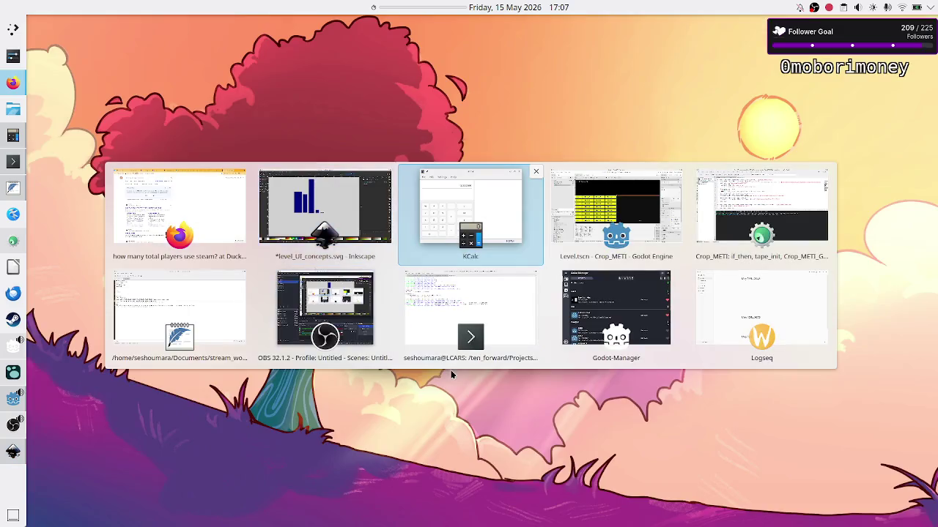
{"action": "type", "text": "/100"}
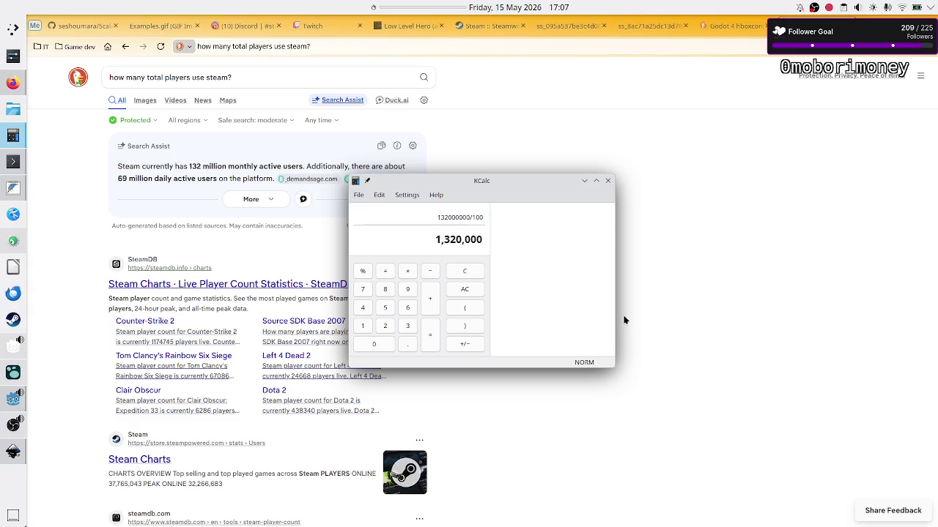
{"action": "key", "text": "Return"}
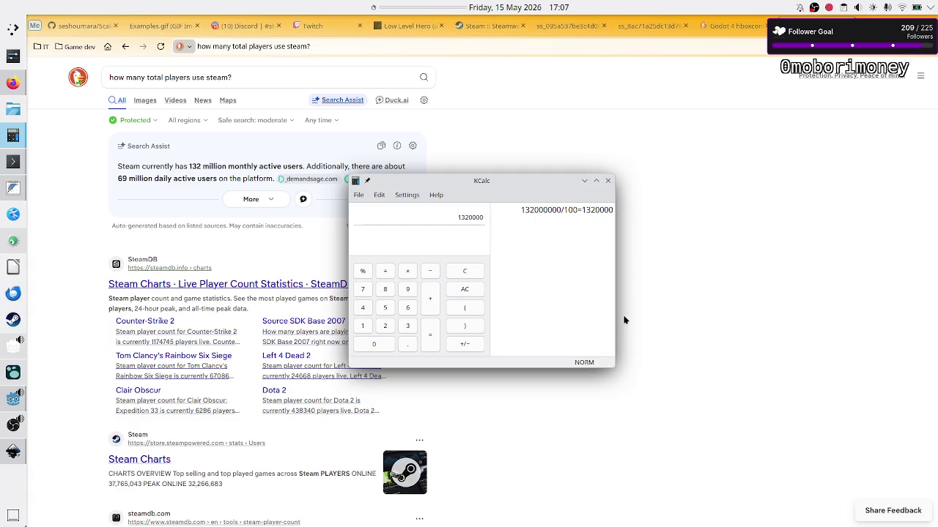
Step: Divide the 1320000 result by 100, fixing a mistyped 1000 divisor, to get 13200
{"action": "key", "text": "slash"}
{"action": "key", "text": "BackSpace"}
{"action": "key", "text": "slash"}
{"action": "type", "text": "÷1000"}
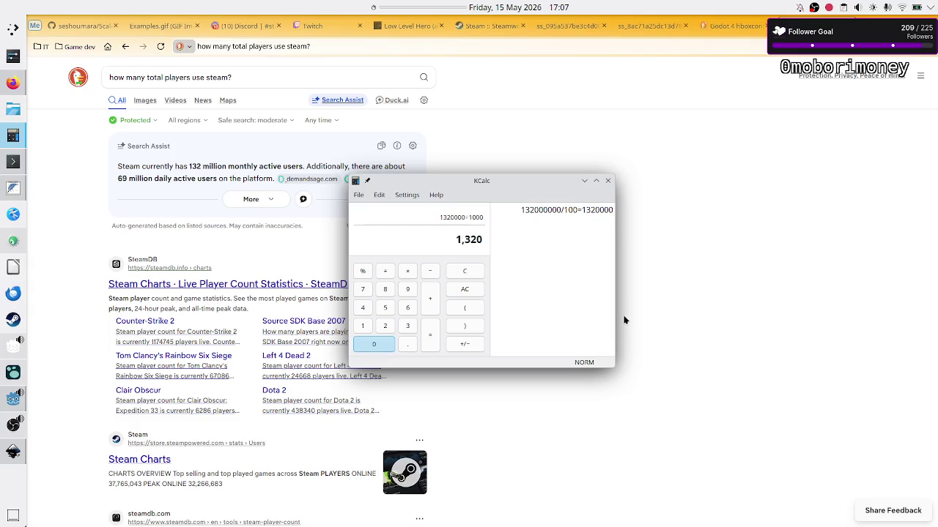
{"action": "key", "text": "BackSpace"}
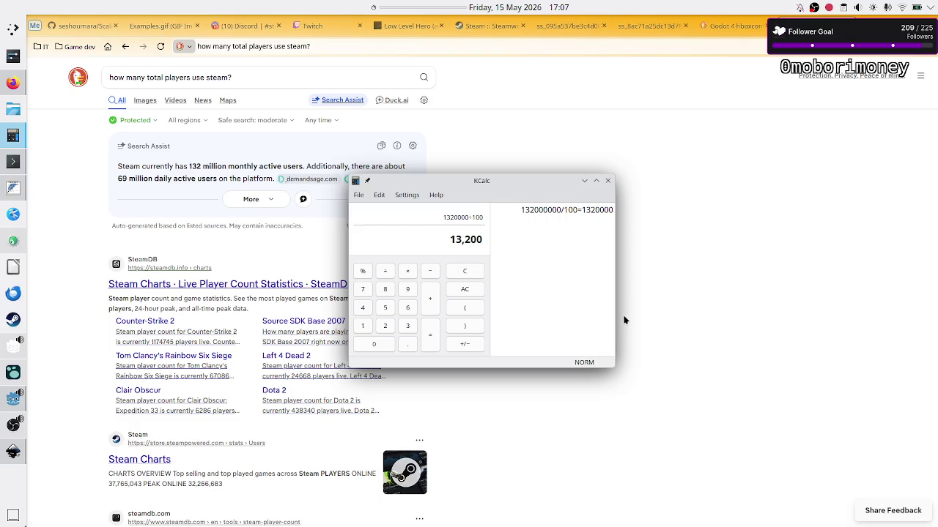
{"action": "key", "text": "Return"}
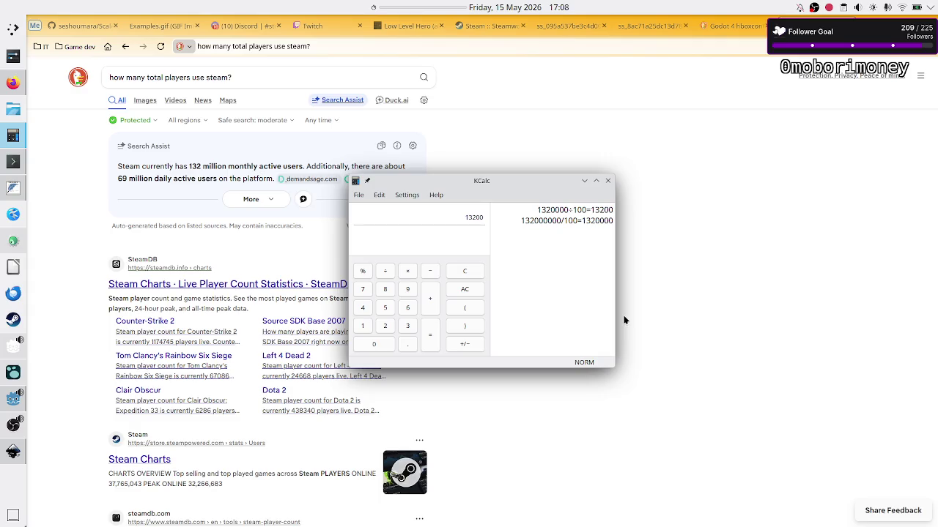
Step: Multiply 13200 by 5 to reach 66000, then inspect the 13 in the history
{"action": "type", "text": "*"}
{"action": "type", "text": "5"}
{"action": "key", "text": "Return"}
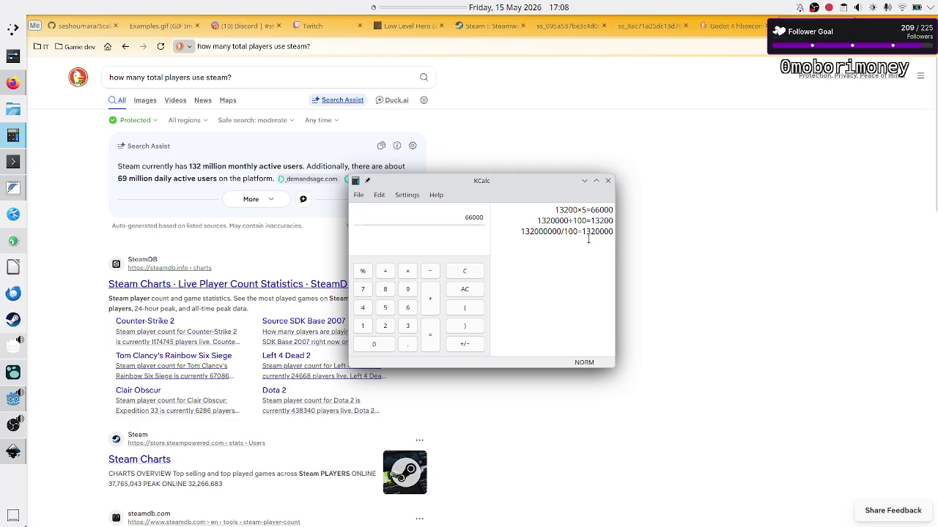
{"action": "left_click_drag", "start_coordinate": [561, 209], "coordinate": [549, 209]}
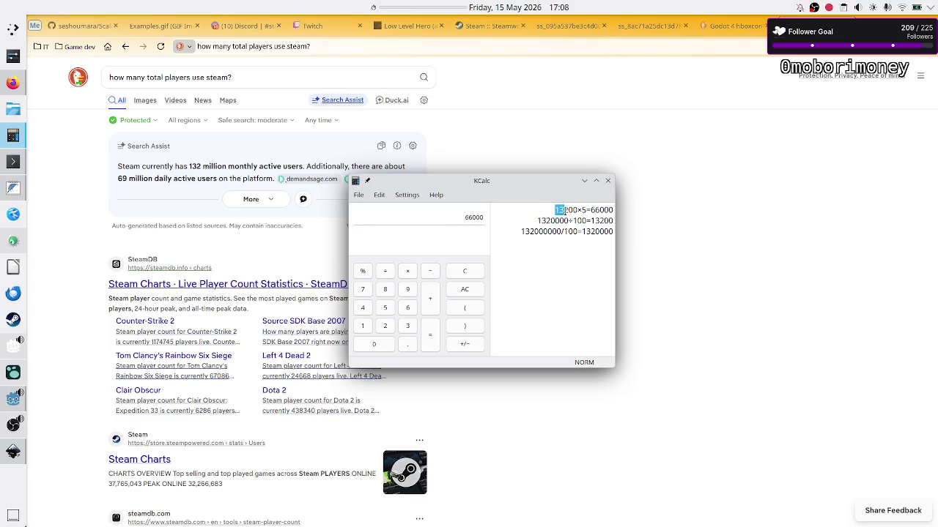
{"action": "left_click", "coordinate": [564, 211]}
{"action": "left_click_drag", "start_coordinate": [555, 212], "coordinate": [565, 212]}
{"action": "left_click", "coordinate": [564, 211]}
{"action": "key", "text": "alt+Tab"}
{"action": "key", "text": "alt+Tab"}
{"action": "key", "text": "alt+Tab"}
{"action": "key", "text": "alt+Tab"}
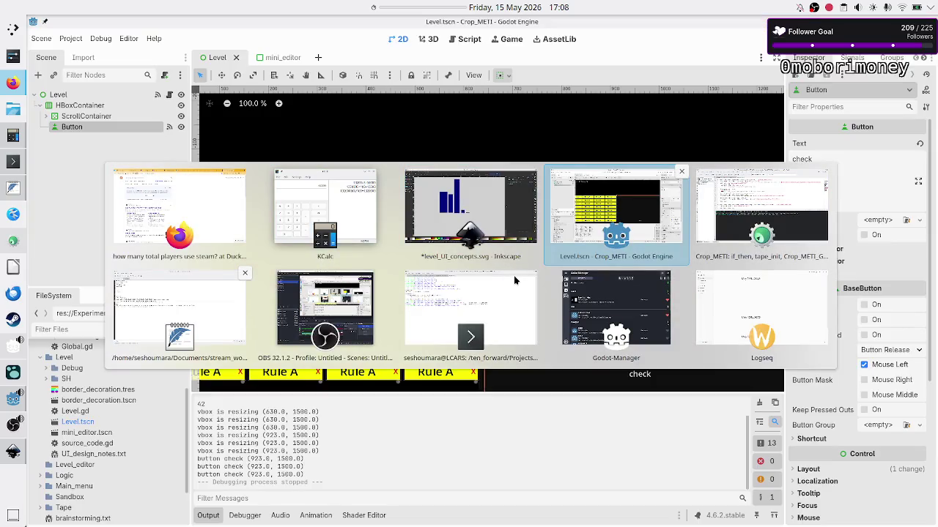
{"action": "key", "text": "alt+Tab"}
{"action": "key", "text": "alt+Tab"}
{"action": "key", "text": "alt+Tab"}
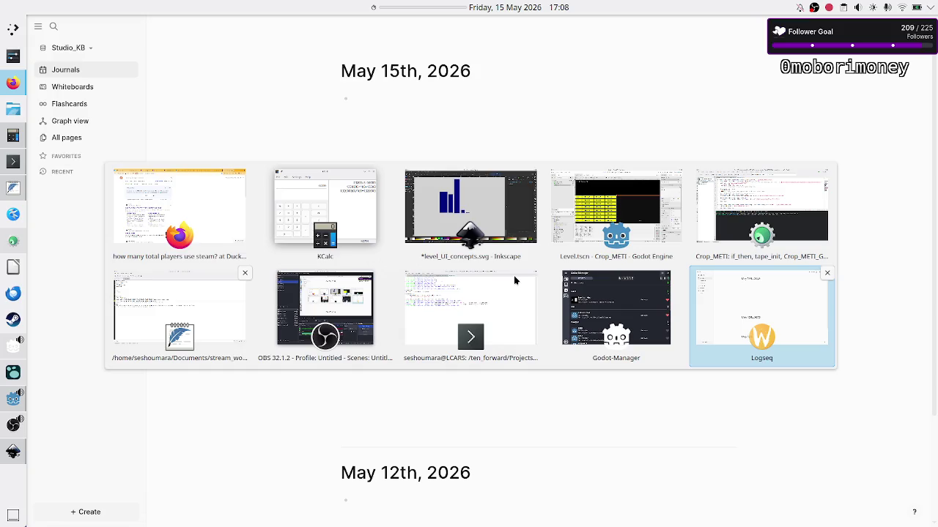
{"action": "key", "text": "alt+Tab"}
{"action": "key", "text": "alt+Tab"}
{"action": "key", "text": "alt+Tab"}
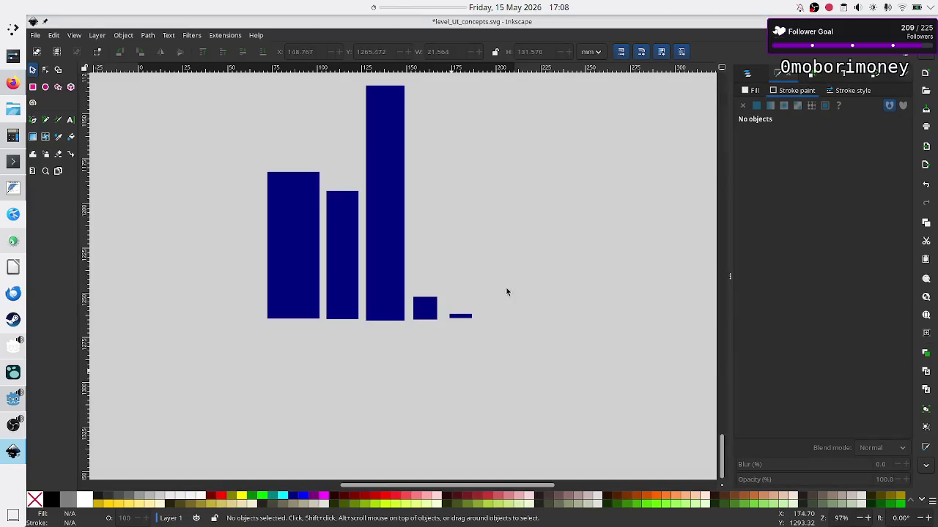
{"action": "left_click_drag", "start_coordinate": [485, 330], "coordinate": [444, 300]}
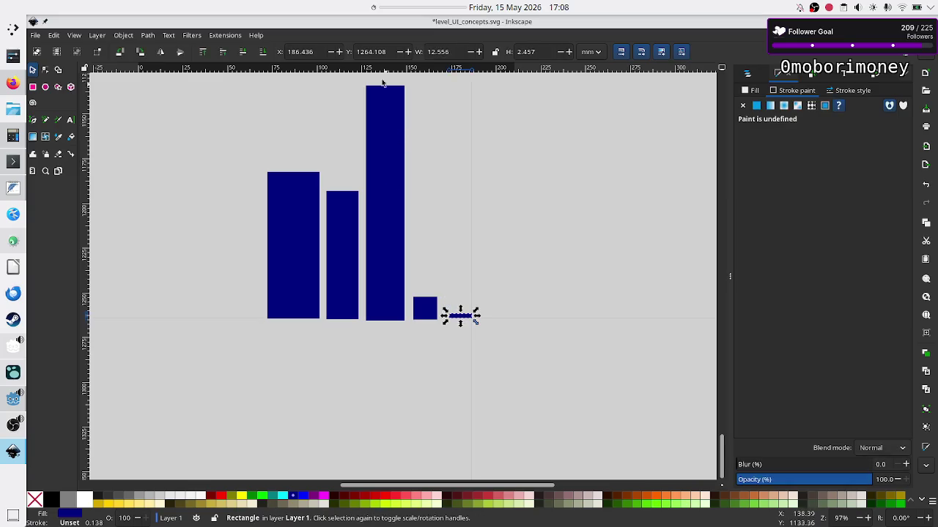
{"action": "left_click", "coordinate": [386, 124]}
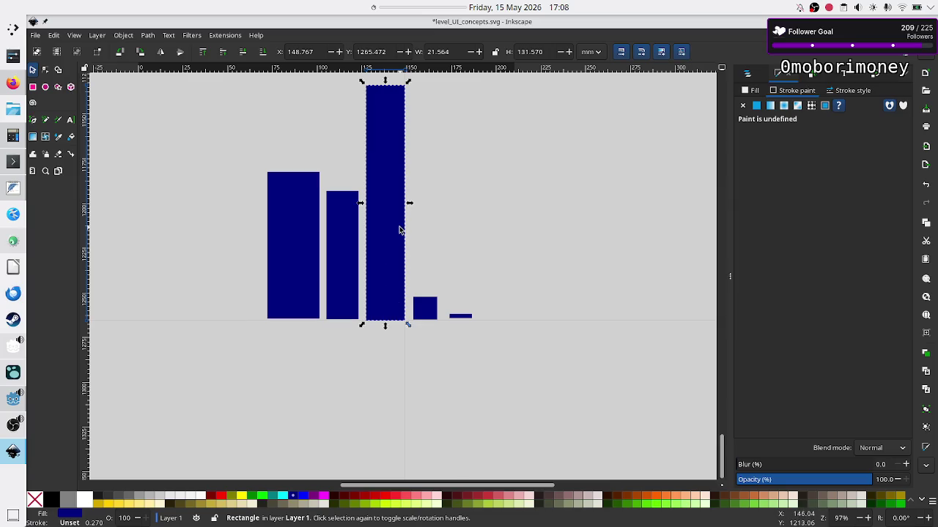
{"action": "left_click", "coordinate": [460, 315]}
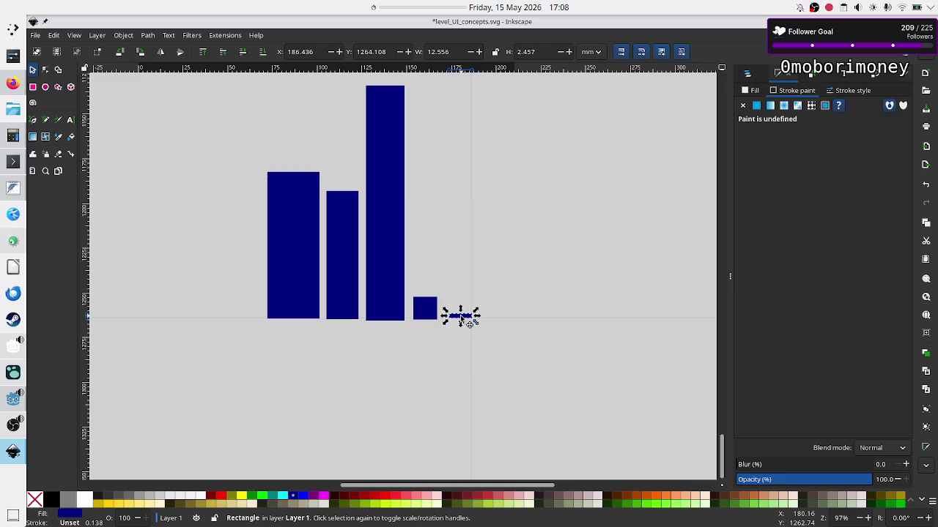
{"action": "left_click", "coordinate": [379, 204]}
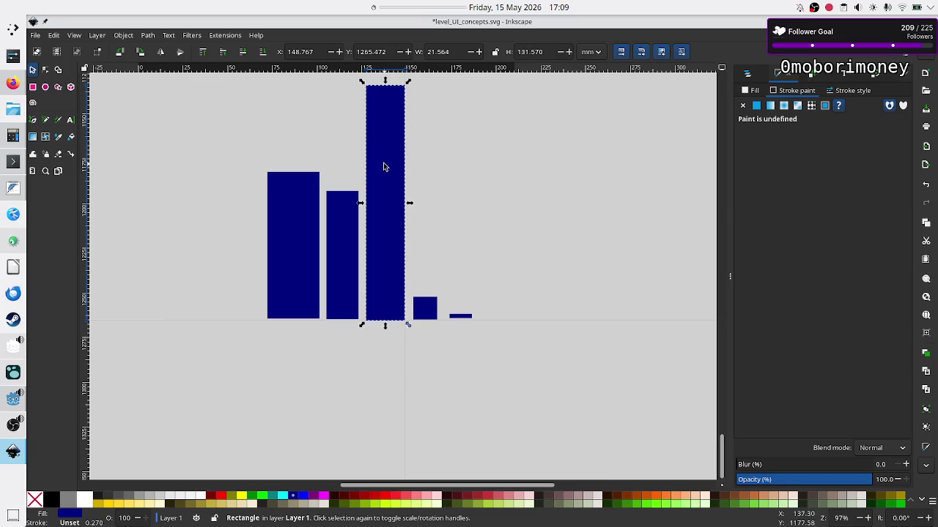
{"action": "left_click", "coordinate": [498, 329]}
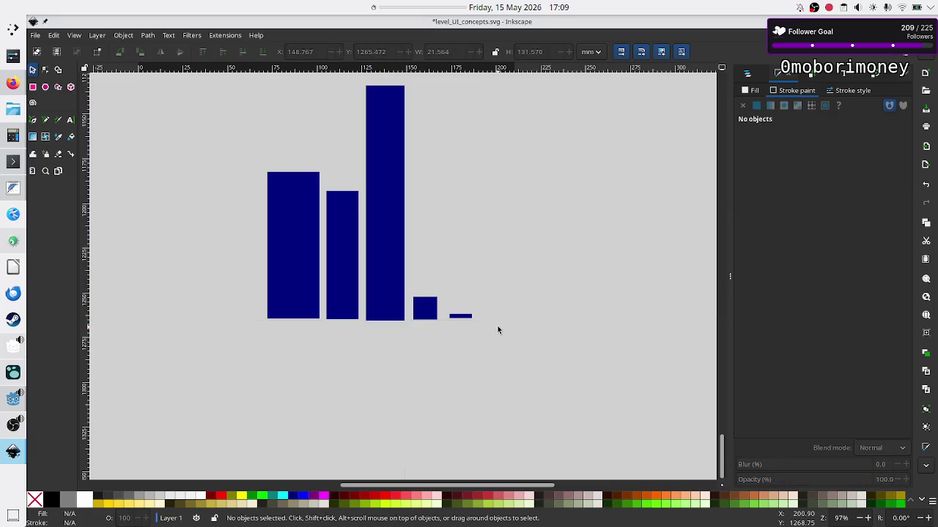
{"action": "left_click_drag", "start_coordinate": [495, 340], "coordinate": [444, 284]}
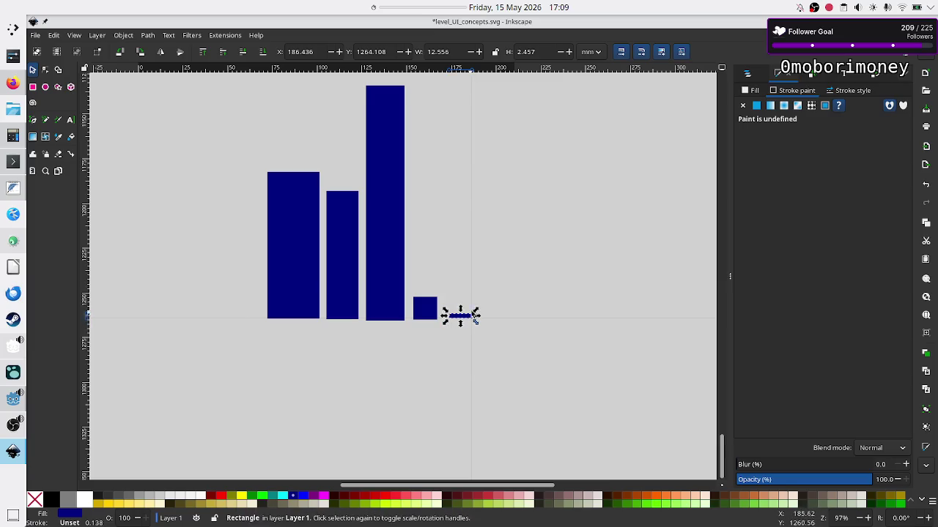
{"action": "left_click", "coordinate": [513, 280]}
{"action": "mouse_move", "coordinate": [491, 328]}
{"action": "left_mouse_down"}
{"action": "mouse_move", "coordinate": [446, 303]}
{"action": "mouse_move", "coordinate": [441, 285]}
{"action": "left_mouse_up"}
{"action": "key", "text": "alt+Tab"}
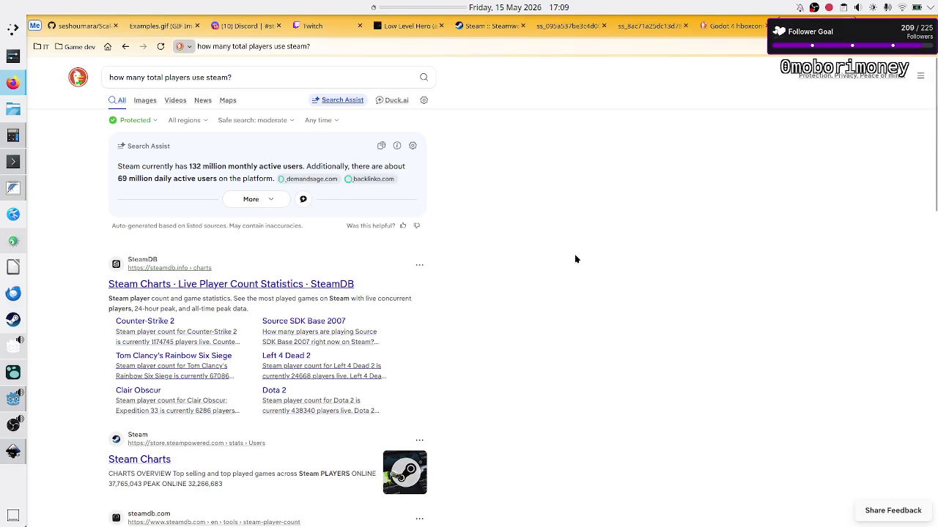
{"action": "key", "text": "alt+Tab"}
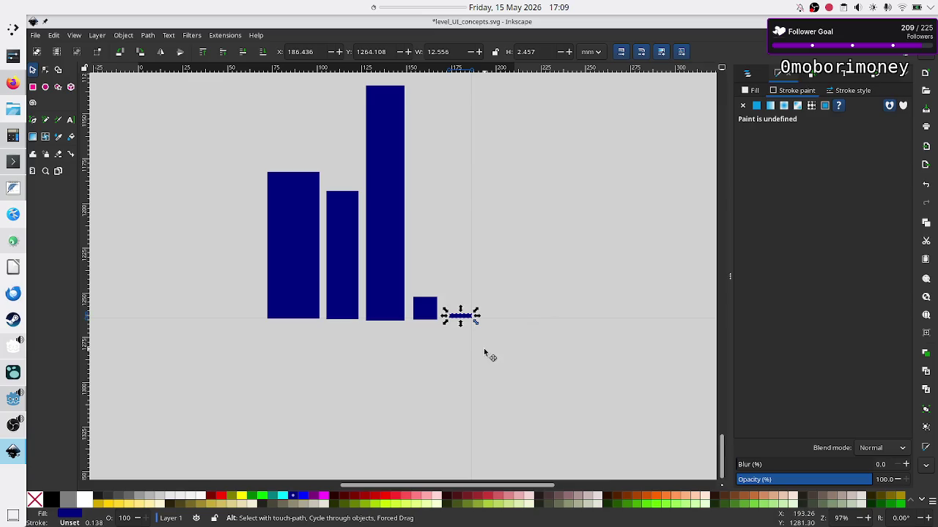
{"action": "left_click", "coordinate": [508, 339]}
{"action": "left_click_drag", "start_coordinate": [507, 338], "coordinate": [447, 306]}
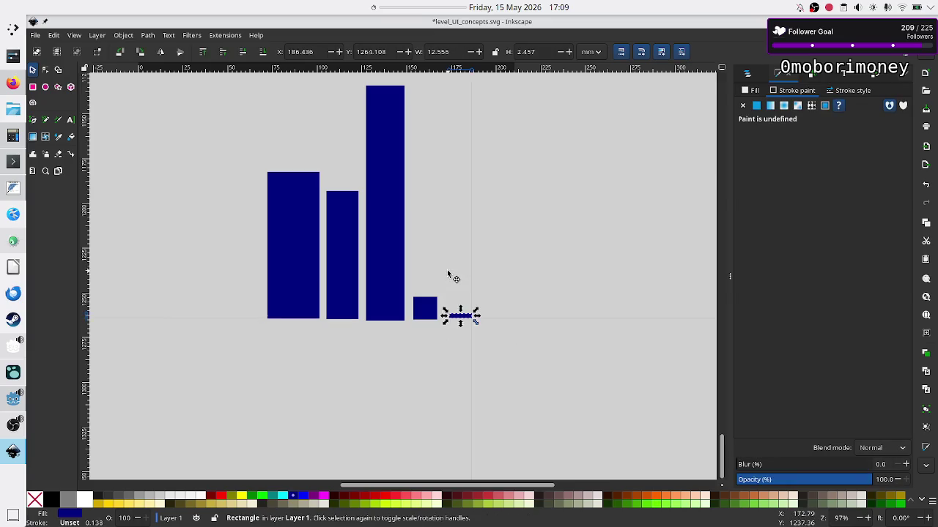
{"action": "left_click", "coordinate": [488, 349]}
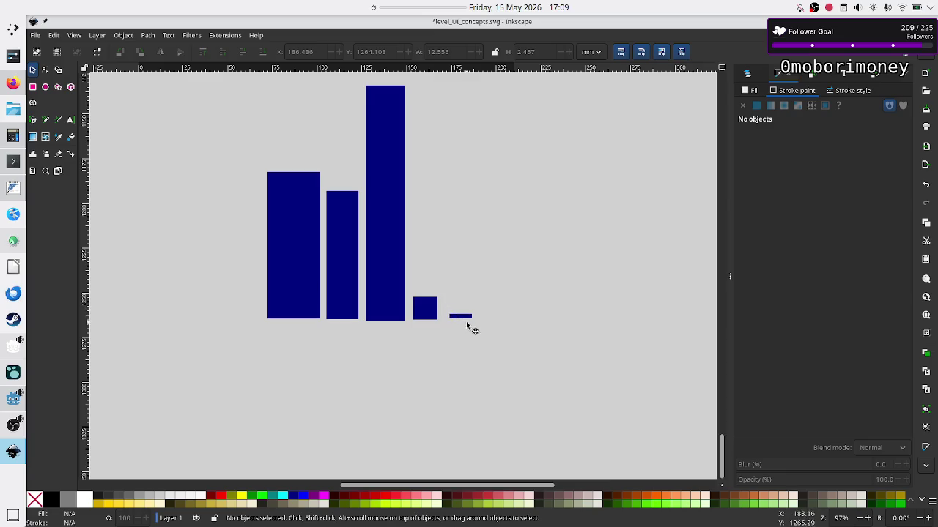
{"action": "left_click_drag", "start_coordinate": [482, 326], "coordinate": [443, 297]}
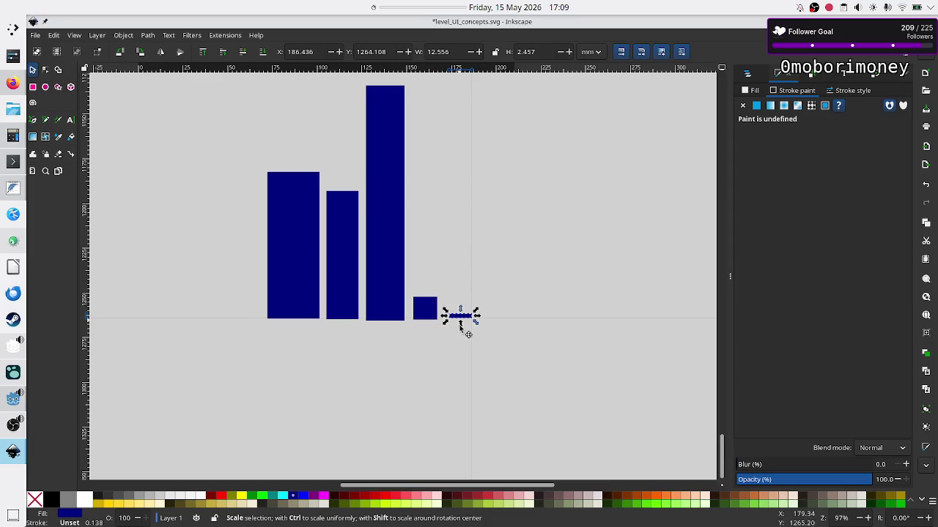
{"action": "left_click", "coordinate": [397, 256]}
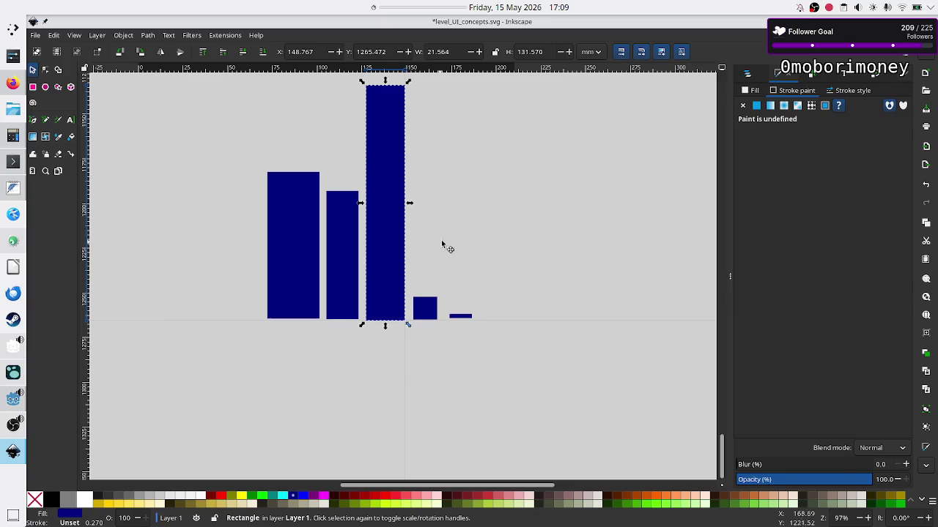
{"action": "left_click_drag", "start_coordinate": [483, 318], "coordinate": [451, 298]}
{"action": "left_click", "coordinate": [459, 317]}
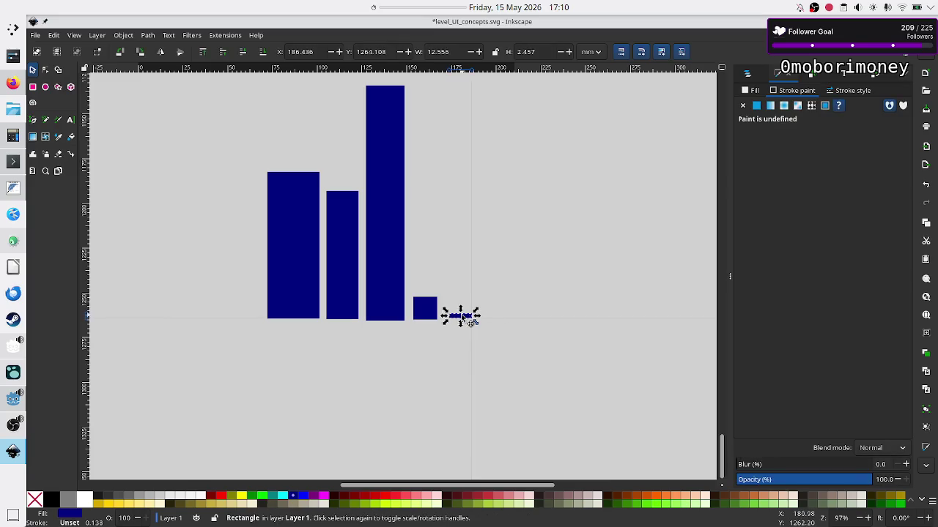
{"action": "left_click", "coordinate": [467, 280]}
{"action": "left_click", "coordinate": [389, 250]}
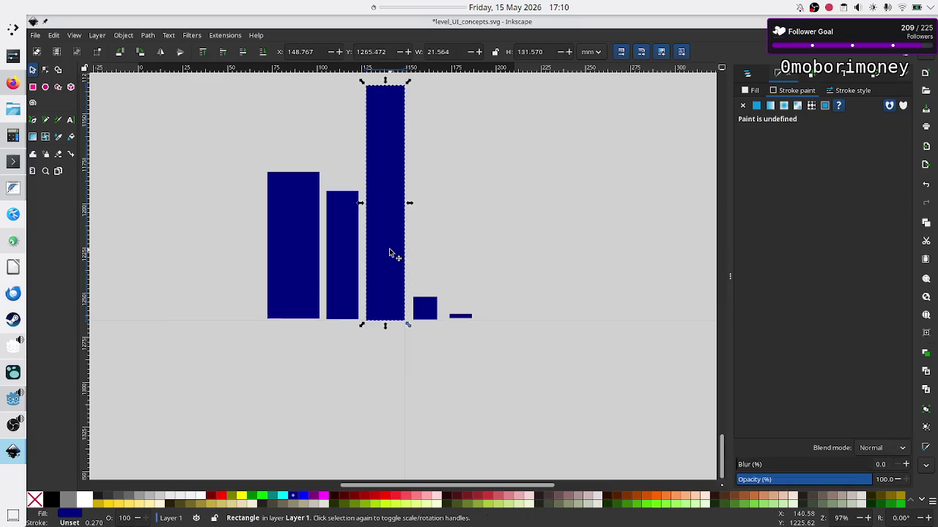
{"action": "left_click", "coordinate": [485, 319]}
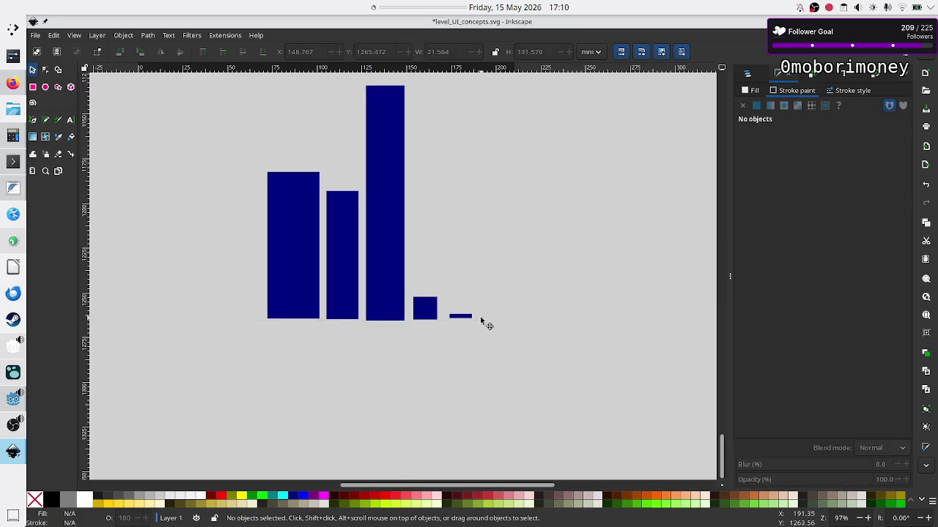
{"action": "mouse_move", "coordinate": [483, 328]}
{"action": "left_mouse_down"}
{"action": "mouse_move", "coordinate": [444, 291]}
{"action": "mouse_move", "coordinate": [443, 305]}
{"action": "left_mouse_up"}
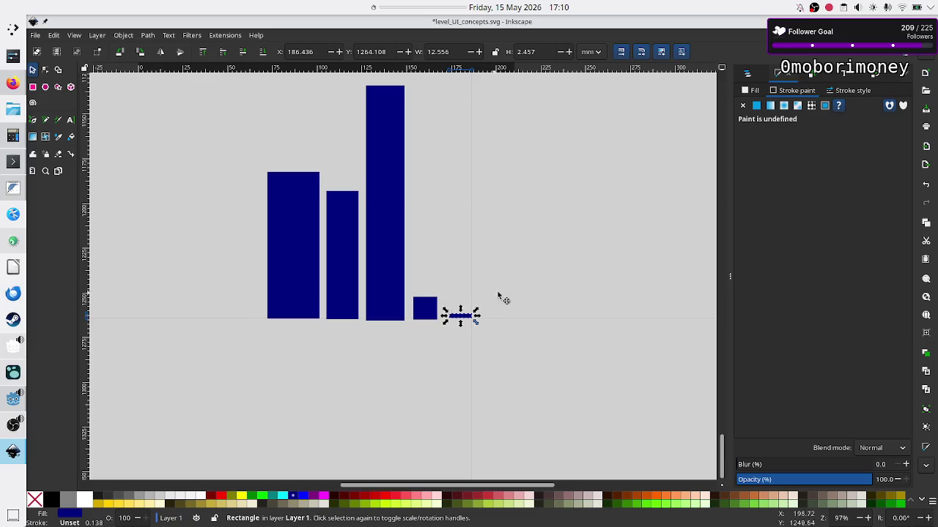
{"action": "key", "text": "Escape"}
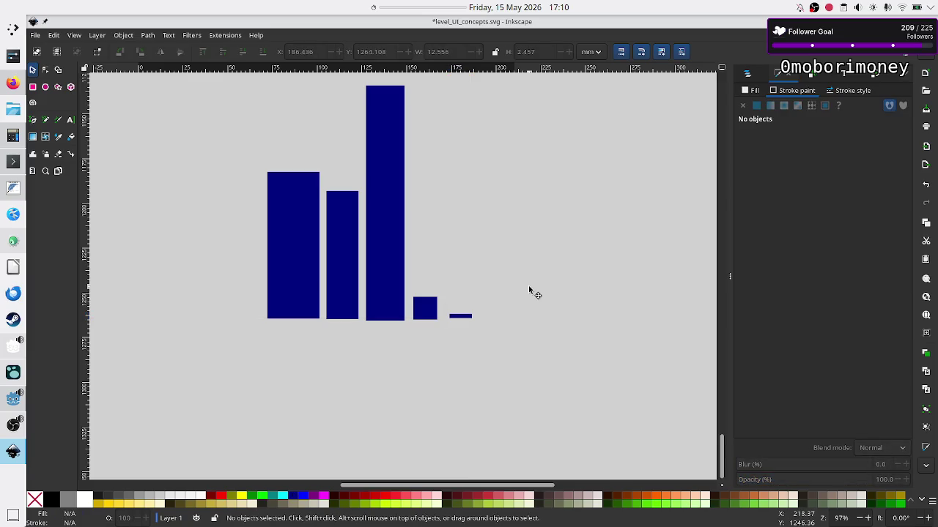
{"action": "mouse_move", "coordinate": [515, 341]}
{"action": "left_mouse_down"}
{"action": "mouse_move", "coordinate": [410, 286]}
{"action": "mouse_move", "coordinate": [485, 326]}
{"action": "left_mouse_up"}
{"action": "mouse_move", "coordinate": [385, 357]}
{"action": "left_mouse_down"}
{"action": "mouse_move", "coordinate": [488, 405]}
{"action": "mouse_move", "coordinate": [338, 383]}
{"action": "mouse_move", "coordinate": [383, 408]}
{"action": "mouse_move", "coordinate": [262, 423]}
{"action": "mouse_move", "coordinate": [396, 354]}
{"action": "mouse_move", "coordinate": [258, 398]}
{"action": "mouse_move", "coordinate": [356, 358]}
{"action": "mouse_move", "coordinate": [276, 401]}
{"action": "mouse_move", "coordinate": [337, 361]}
{"action": "mouse_move", "coordinate": [291, 415]}
{"action": "mouse_move", "coordinate": [284, 383]}
{"action": "mouse_move", "coordinate": [256, 400]}
{"action": "left_mouse_up"}
{"action": "left_click_drag", "start_coordinate": [264, 354], "coordinate": [478, 405]}
{"action": "mouse_move", "coordinate": [255, 336]}
{"action": "left_mouse_down"}
{"action": "mouse_move", "coordinate": [505, 393]}
{"action": "mouse_move", "coordinate": [483, 408]}
{"action": "mouse_move", "coordinate": [350, 410]}
{"action": "mouse_move", "coordinate": [421, 392]}
{"action": "mouse_move", "coordinate": [545, 403]}
{"action": "mouse_move", "coordinate": [476, 354]}
{"action": "left_mouse_up"}
{"action": "mouse_move", "coordinate": [257, 355]}
{"action": "left_mouse_down"}
{"action": "mouse_move", "coordinate": [490, 391]}
{"action": "mouse_move", "coordinate": [174, 356]}
{"action": "mouse_move", "coordinate": [488, 388]}
{"action": "left_mouse_up"}
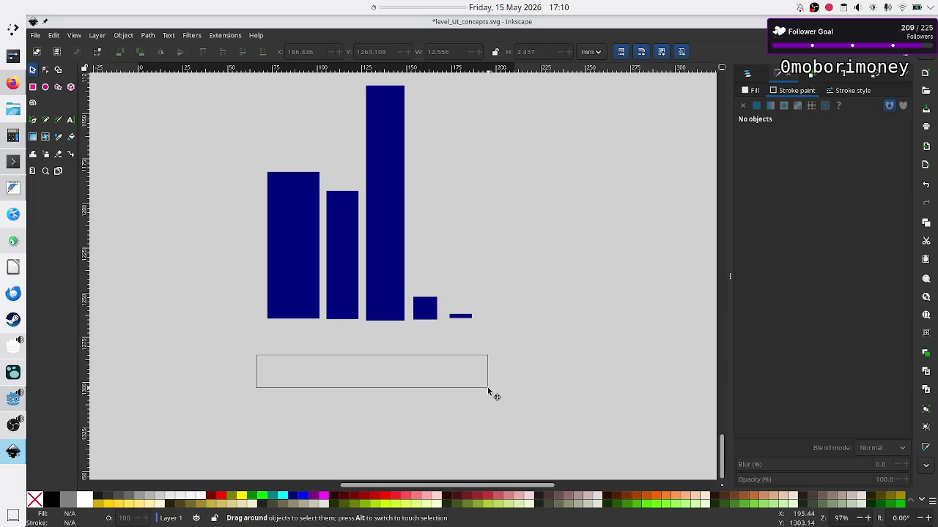
{"action": "left_click_drag", "start_coordinate": [488, 388], "coordinate": [230, 344]}
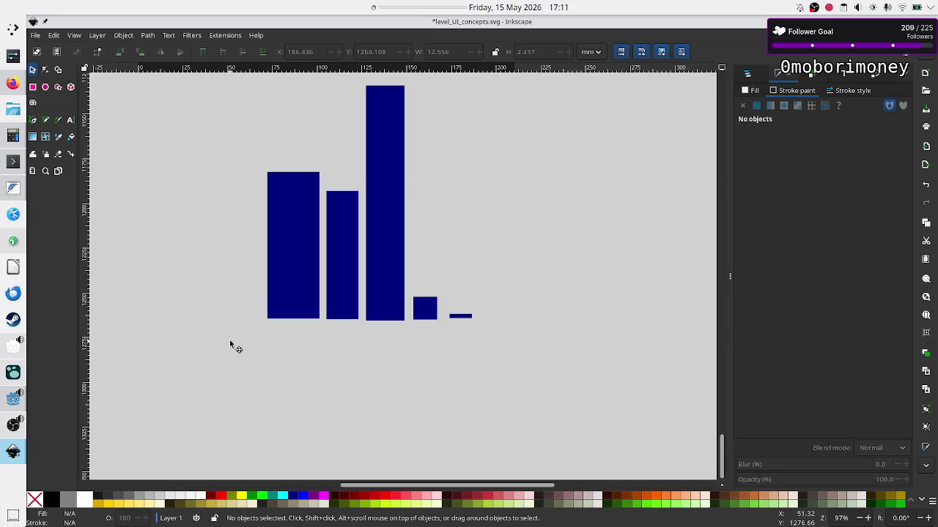
{"action": "left_click_drag", "start_coordinate": [527, 344], "coordinate": [451, 315]}
{"action": "left_click", "coordinate": [58, 87]}
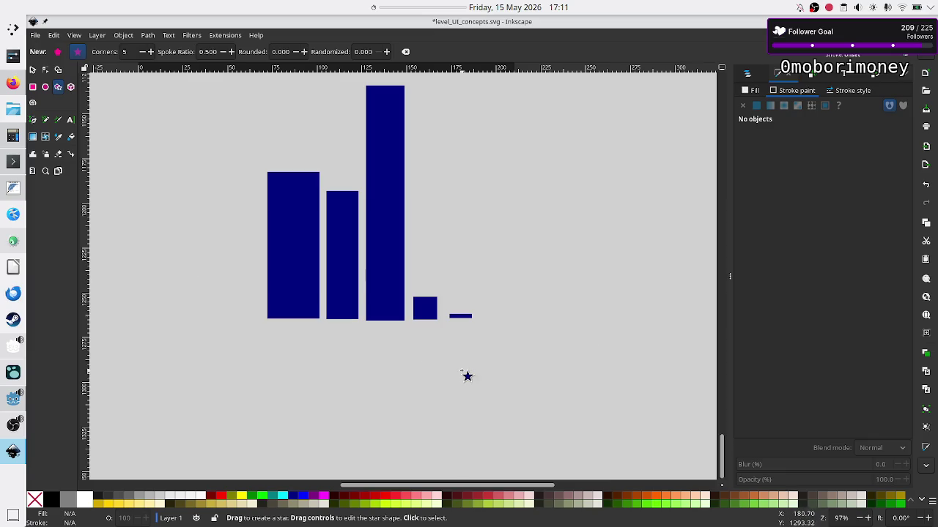
{"action": "mouse_move", "coordinate": [460, 374]}
{"action": "left_mouse_down"}
{"action": "mouse_move", "coordinate": [536, 399]}
{"action": "mouse_move", "coordinate": [492, 368]}
{"action": "left_mouse_up"}
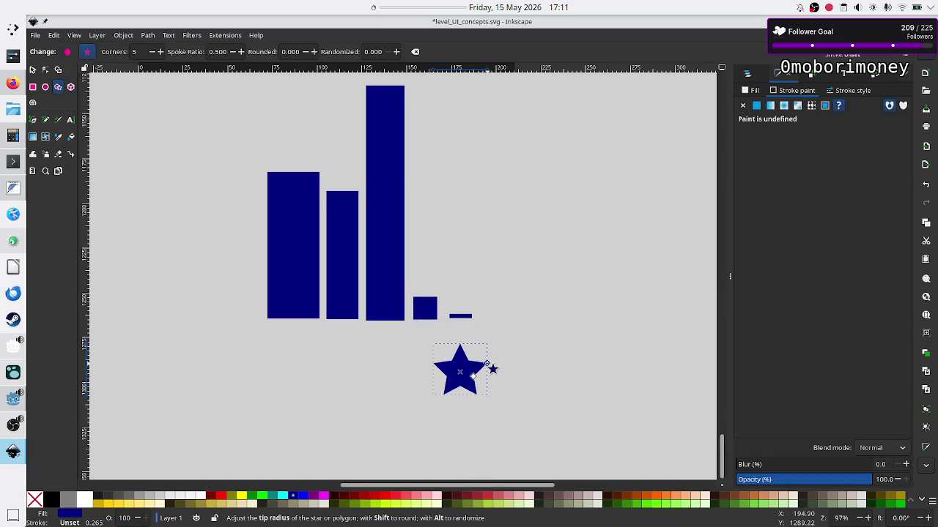
{"action": "key", "text": "Delete"}
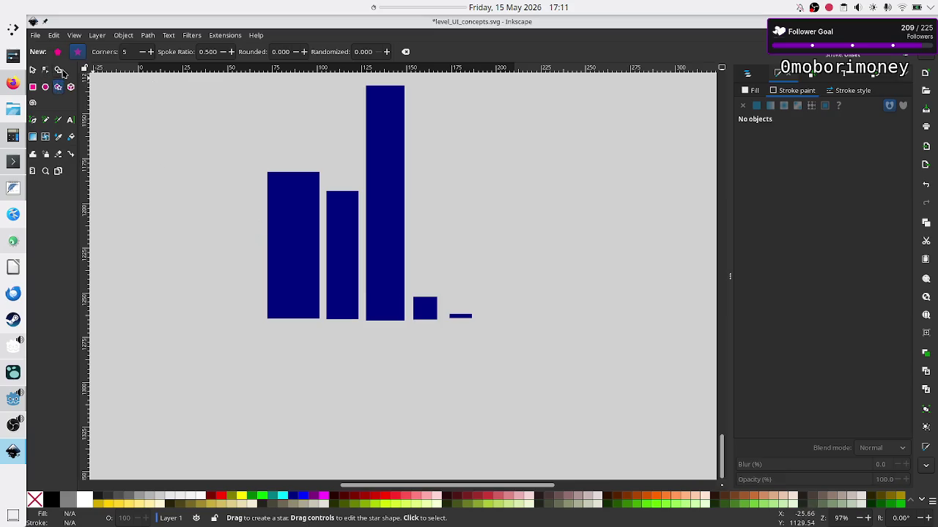
{"action": "left_click", "coordinate": [32, 70]}
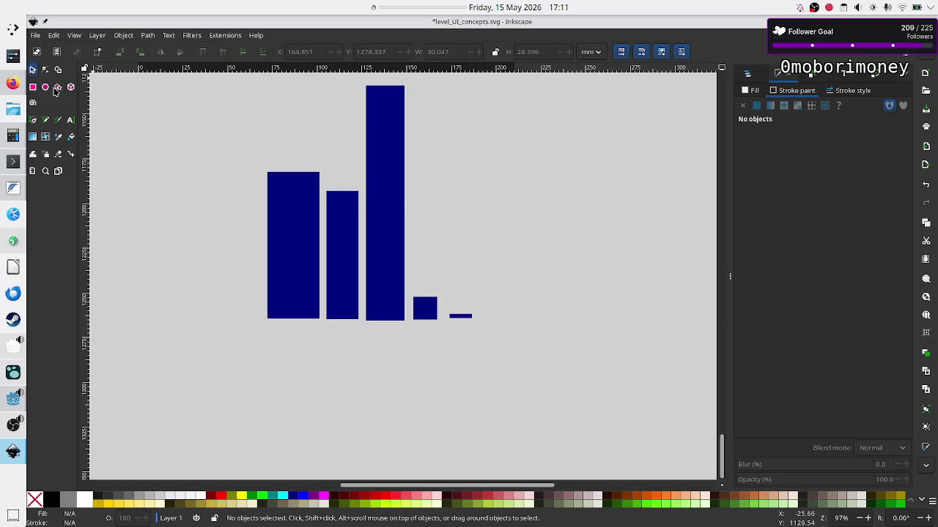
Step: Switch to the Node tool and rubber-band select areas of the histogram
{"action": "left_click", "coordinate": [45, 71]}
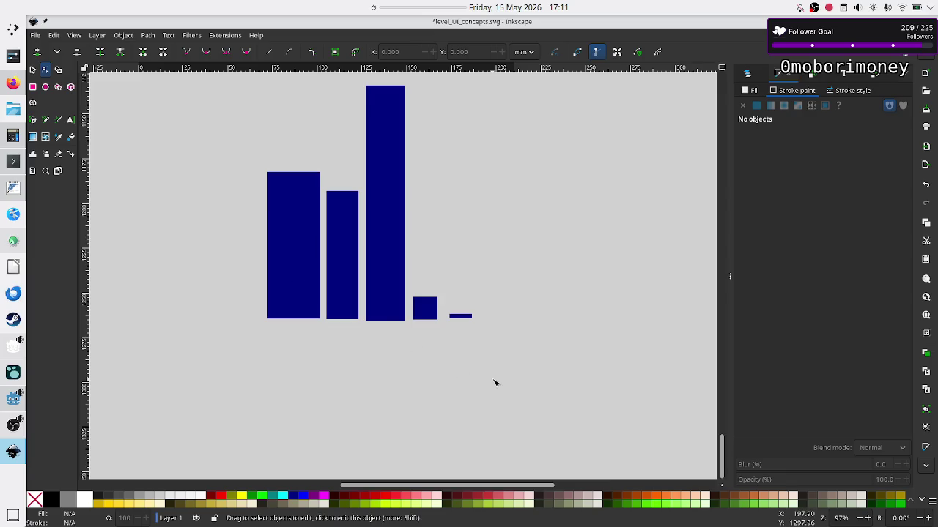
{"action": "left_click_drag", "start_coordinate": [501, 378], "coordinate": [539, 339]}
{"action": "left_click_drag", "start_coordinate": [175, 315], "coordinate": [205, 357]}
Step: Repeatedly rubber-band select the thin bar at the row's end, leaving nothing selected
{"action": "left_click_drag", "start_coordinate": [484, 341], "coordinate": [449, 304]}
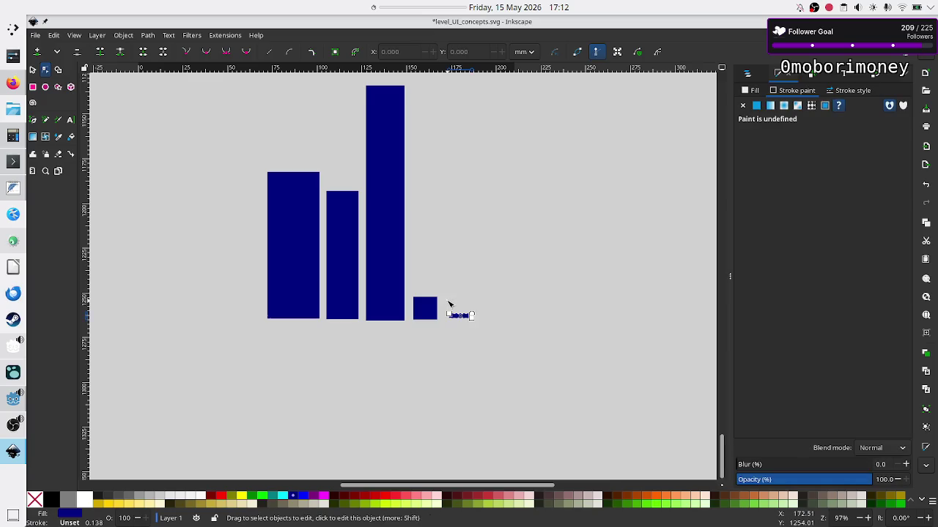
{"action": "left_click", "coordinate": [524, 350]}
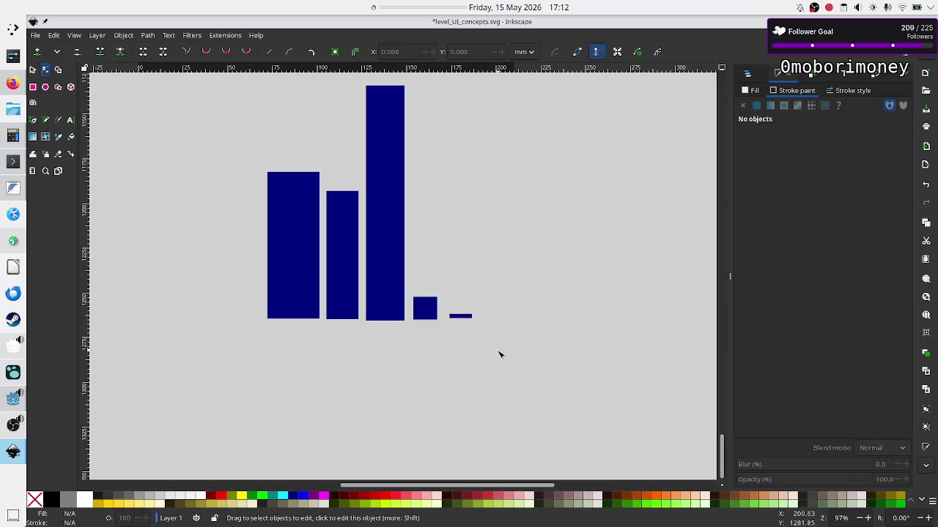
{"action": "mouse_move", "coordinate": [499, 354]}
{"action": "left_mouse_down"}
{"action": "mouse_move", "coordinate": [435, 304]}
{"action": "mouse_move", "coordinate": [444, 289]}
{"action": "left_mouse_up"}
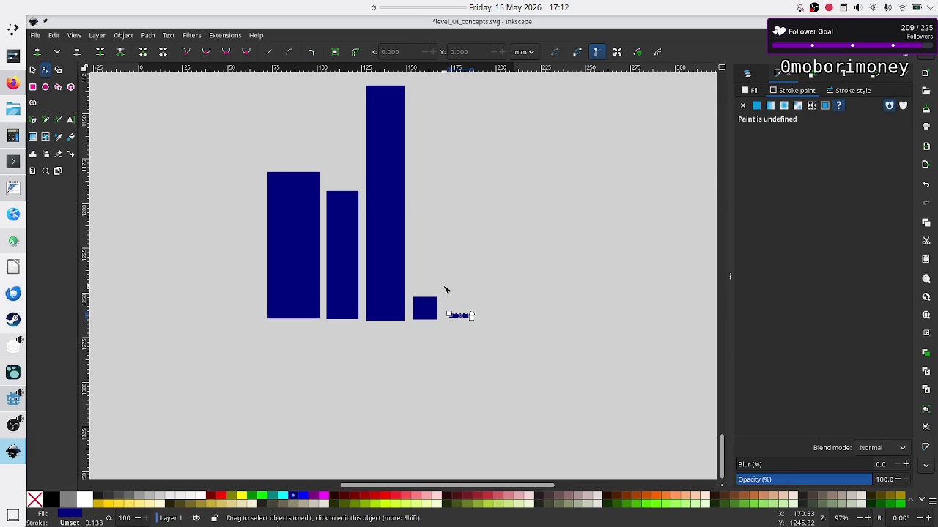
{"action": "left_click", "coordinate": [484, 337]}
{"action": "mouse_move", "coordinate": [492, 341]}
{"action": "left_mouse_down"}
{"action": "mouse_move", "coordinate": [438, 286]}
{"action": "mouse_move", "coordinate": [449, 289]}
{"action": "mouse_move", "coordinate": [445, 338]}
{"action": "mouse_move", "coordinate": [450, 286]}
{"action": "mouse_move", "coordinate": [444, 330]}
{"action": "mouse_move", "coordinate": [448, 288]}
{"action": "mouse_move", "coordinate": [446, 306]}
{"action": "left_mouse_up"}
{"action": "left_click", "coordinate": [520, 345]}
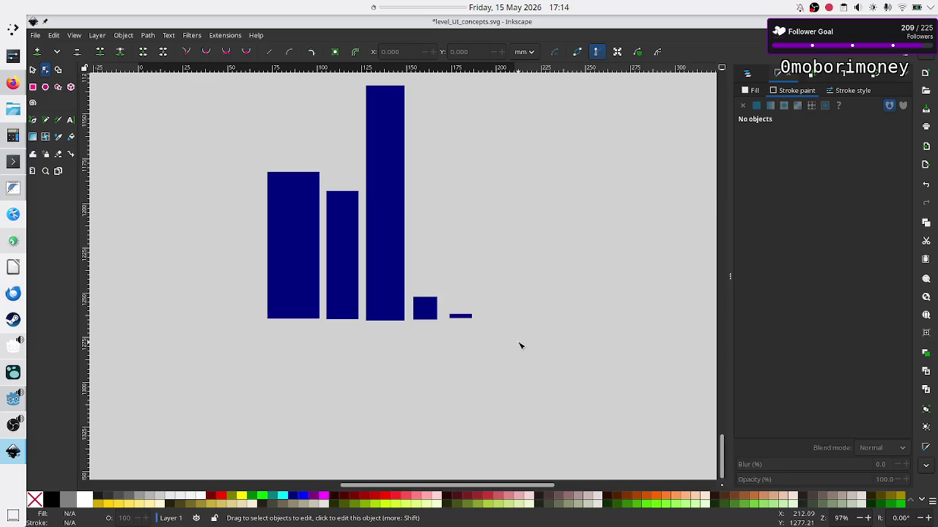
Step: Select all five dark blue bars with the Selector tool using a rubber-band drag
{"action": "mouse_move", "coordinate": [502, 332]}
{"action": "left_mouse_down"}
{"action": "mouse_move", "coordinate": [483, 334]}
{"action": "mouse_move", "coordinate": [400, 279]}
{"action": "mouse_move", "coordinate": [426, 275]}
{"action": "mouse_move", "coordinate": [406, 272]}
{"action": "mouse_move", "coordinate": [411, 291]}
{"action": "left_mouse_up"}
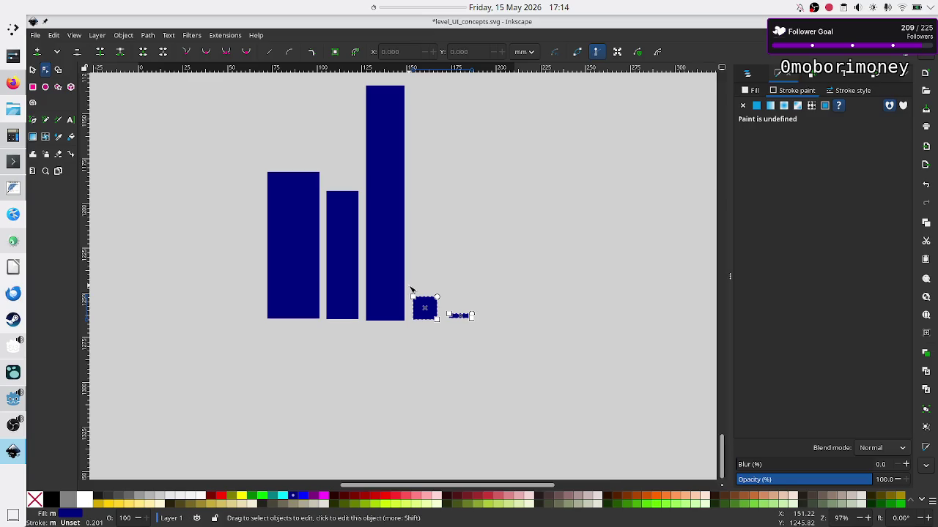
{"action": "left_click", "coordinate": [515, 364]}
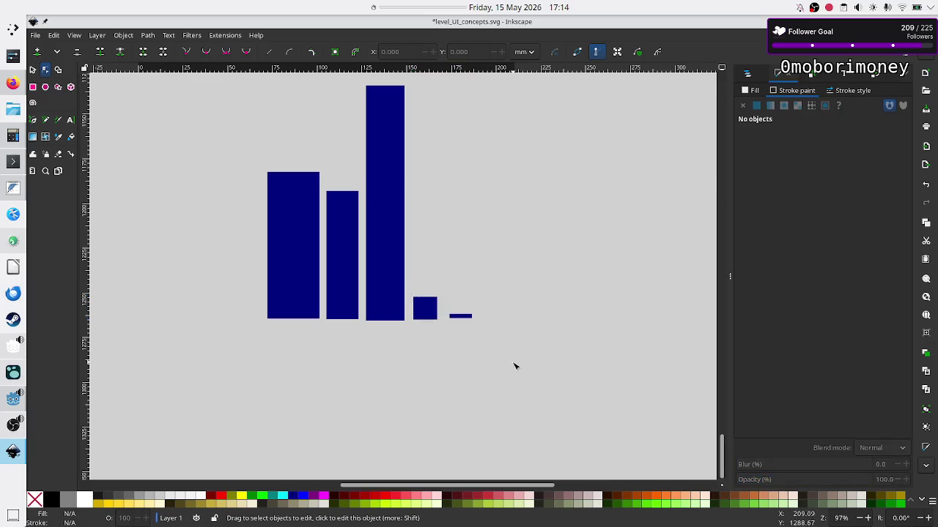
{"action": "mouse_move", "coordinate": [506, 346]}
{"action": "left_mouse_down"}
{"action": "mouse_move", "coordinate": [461, 183]}
{"action": "mouse_move", "coordinate": [395, 145]}
{"action": "mouse_move", "coordinate": [353, 90]}
{"action": "mouse_move", "coordinate": [256, 79]}
{"action": "left_mouse_up"}
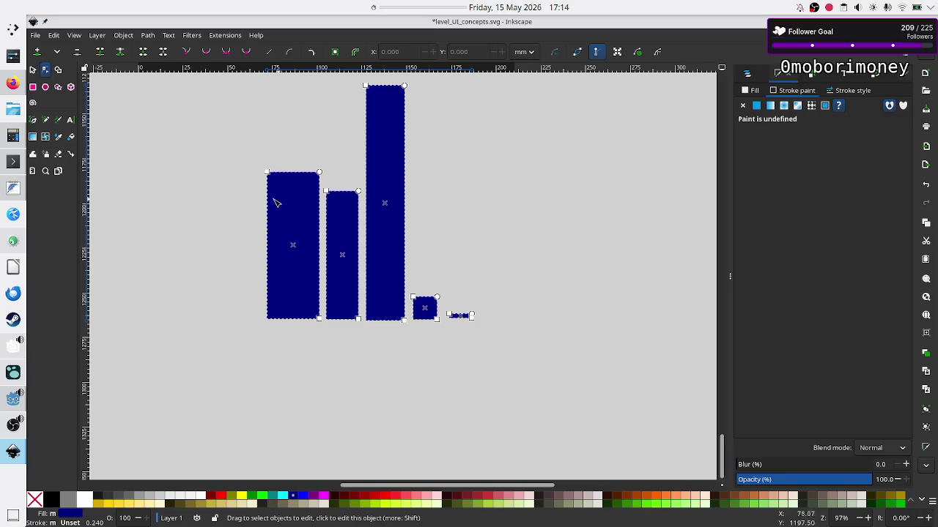
{"action": "left_click", "coordinate": [246, 199]}
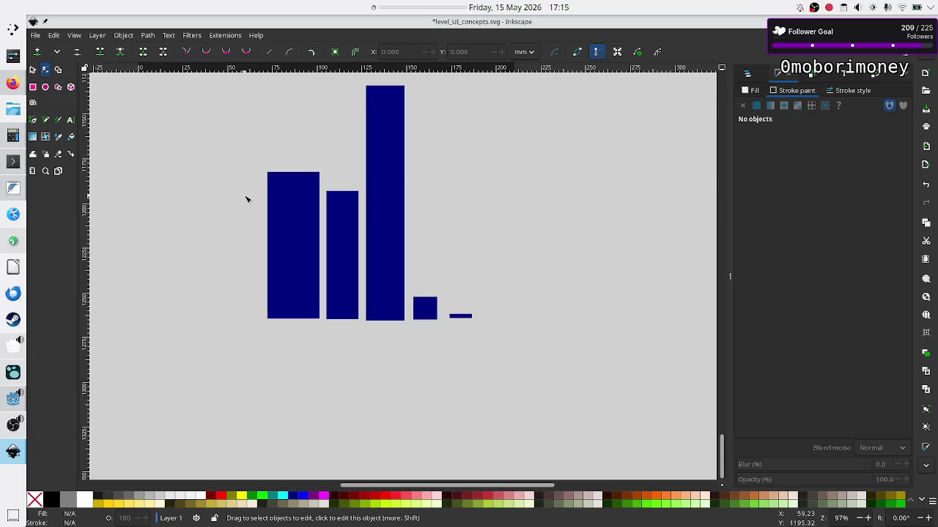
{"action": "mouse_move", "coordinate": [564, 400]}
{"action": "left_mouse_down"}
{"action": "mouse_move", "coordinate": [379, 279]}
{"action": "mouse_move", "coordinate": [264, 151]}
{"action": "mouse_move", "coordinate": [229, 73]}
{"action": "mouse_move", "coordinate": [228, 85]}
{"action": "left_mouse_up"}
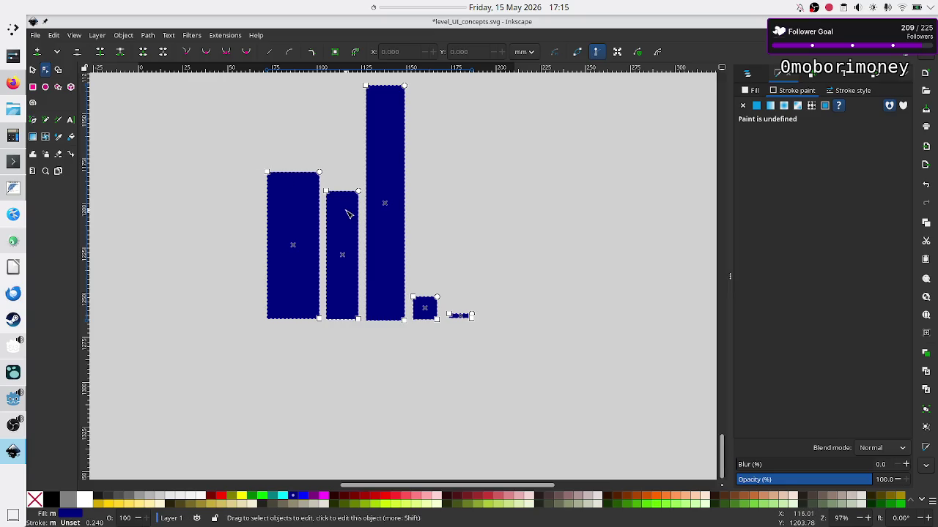
{"action": "left_click", "coordinate": [506, 314]}
{"action": "mouse_move", "coordinate": [502, 331]}
{"action": "left_mouse_down"}
{"action": "mouse_move", "coordinate": [389, 271]}
{"action": "mouse_move", "coordinate": [226, 151]}
{"action": "mouse_move", "coordinate": [224, 80]}
{"action": "mouse_move", "coordinate": [226, 91]}
{"action": "left_mouse_up"}
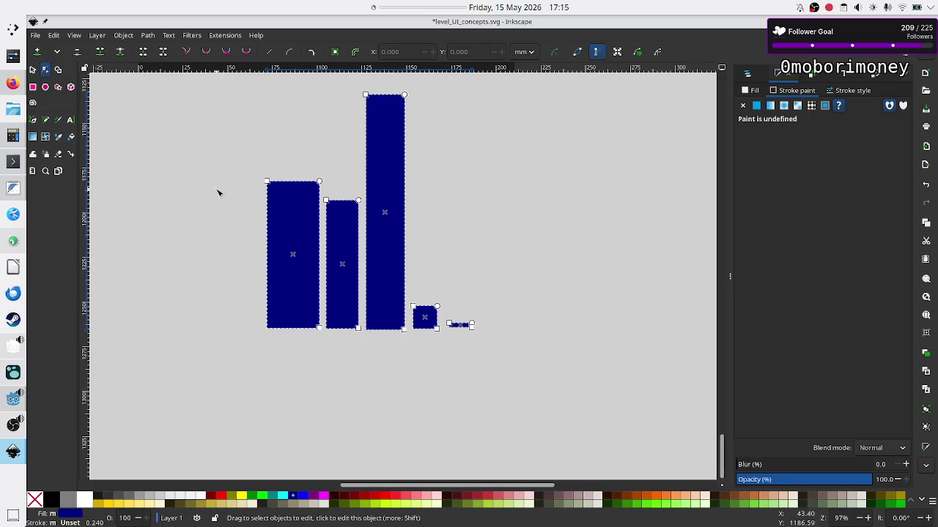
{"action": "left_click", "coordinate": [260, 123]}
{"action": "left_click", "coordinate": [290, 213]}
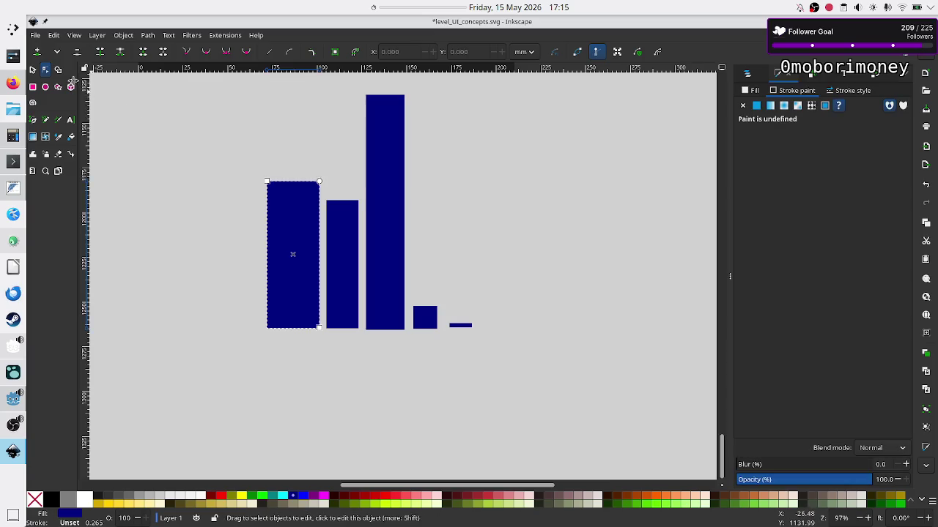
{"action": "left_click", "coordinate": [33, 70]}
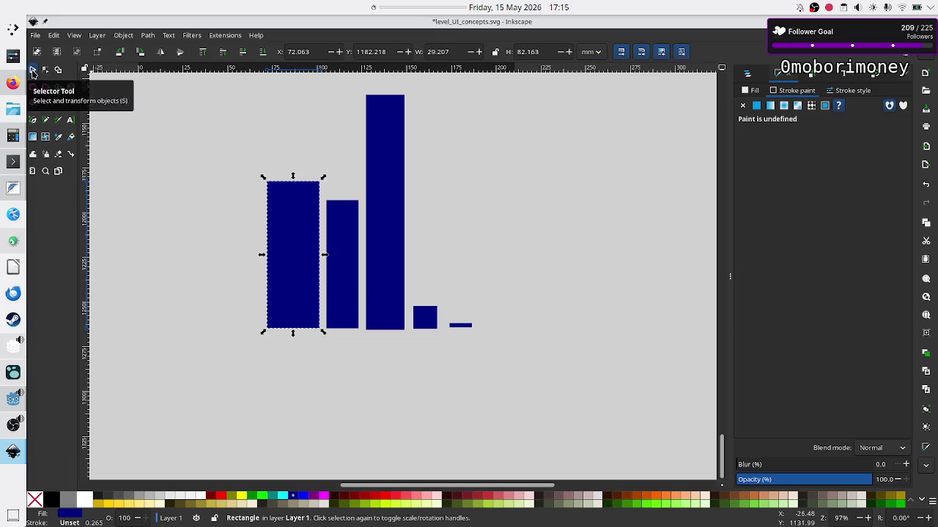
{"action": "left_click", "coordinate": [539, 358]}
{"action": "mouse_move", "coordinate": [540, 358]}
{"action": "left_mouse_down"}
{"action": "mouse_move", "coordinate": [295, 226]}
{"action": "mouse_move", "coordinate": [246, 77]}
{"action": "left_mouse_up"}
Step: Delete the five bars and save level_UI_concepts.svg
{"action": "key", "text": "Delete"}
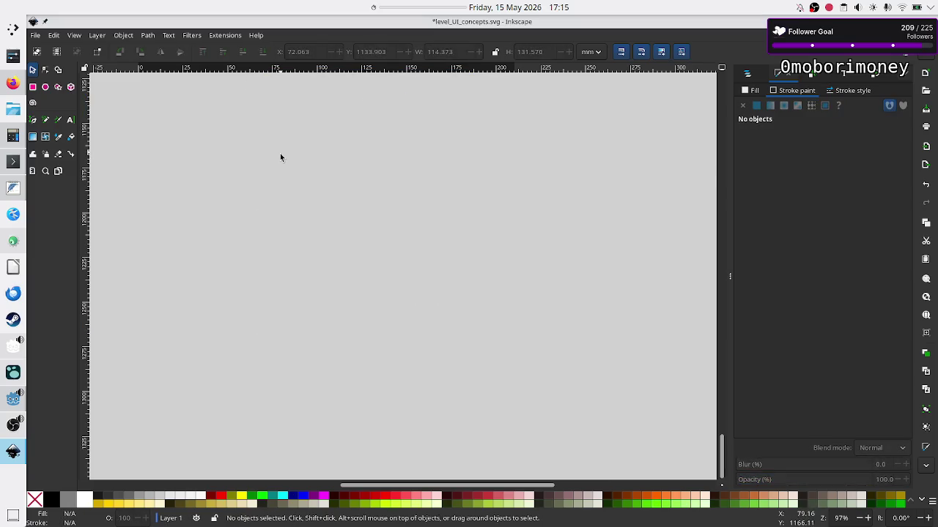
{"action": "scroll", "coordinate": [280, 158], "scroll_direction": "up", "scroll_amount": 5}
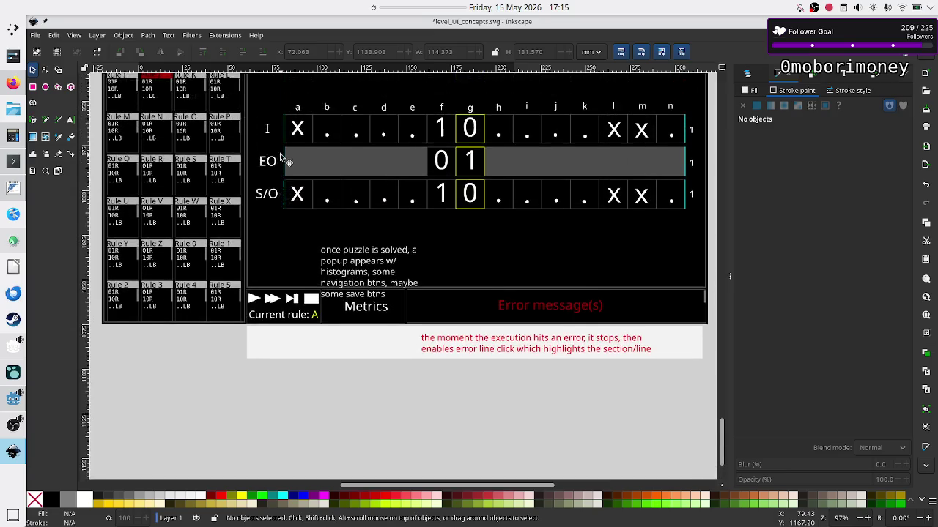
{"action": "scroll", "coordinate": [280, 153], "scroll_direction": "down", "scroll_amount": 2}
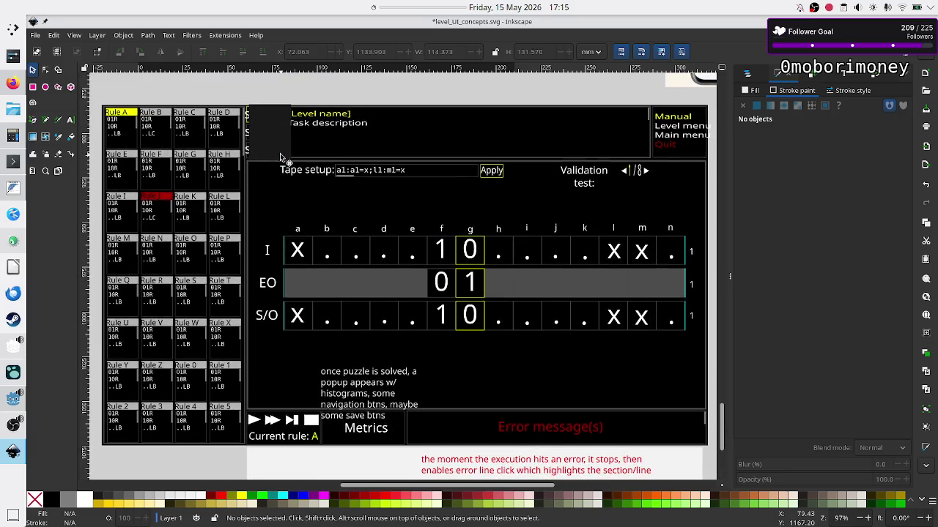
{"action": "scroll", "coordinate": [280, 153], "scroll_direction": "up", "scroll_amount": 1}
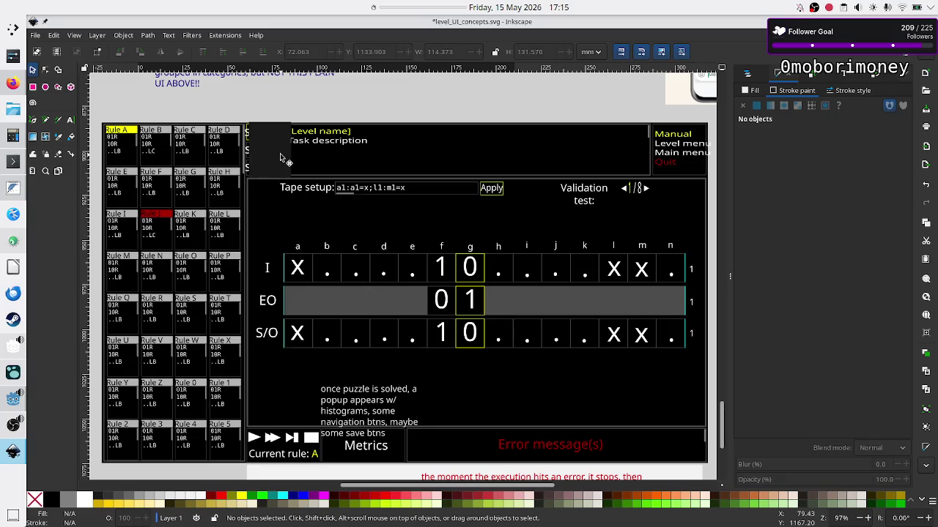
{"action": "scroll", "coordinate": [346, 160], "scroll_direction": "down", "scroll_amount": 3}
{"action": "scroll", "coordinate": [346, 160], "scroll_direction": "up", "scroll_amount": 2}
{"action": "scroll", "coordinate": [346, 160], "scroll_direction": "down", "scroll_amount": 2}
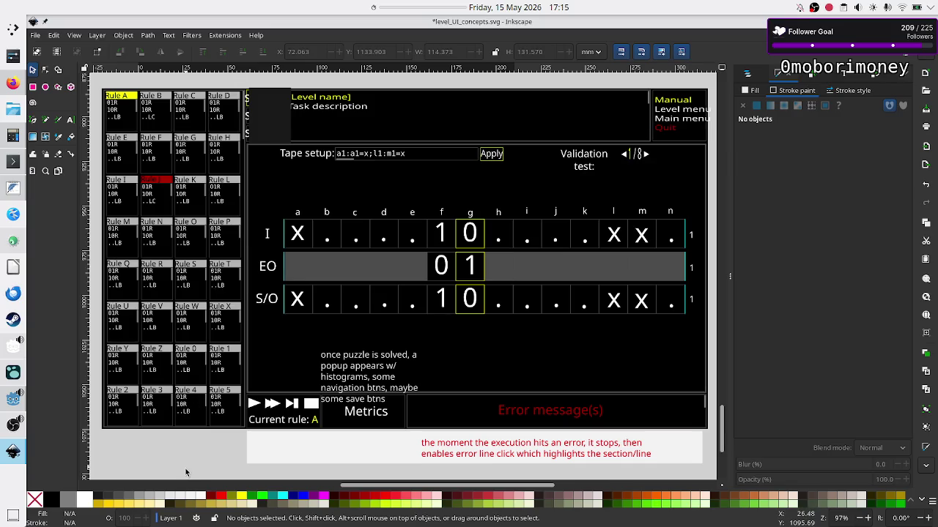
{"action": "key", "text": "ctrl+s"}
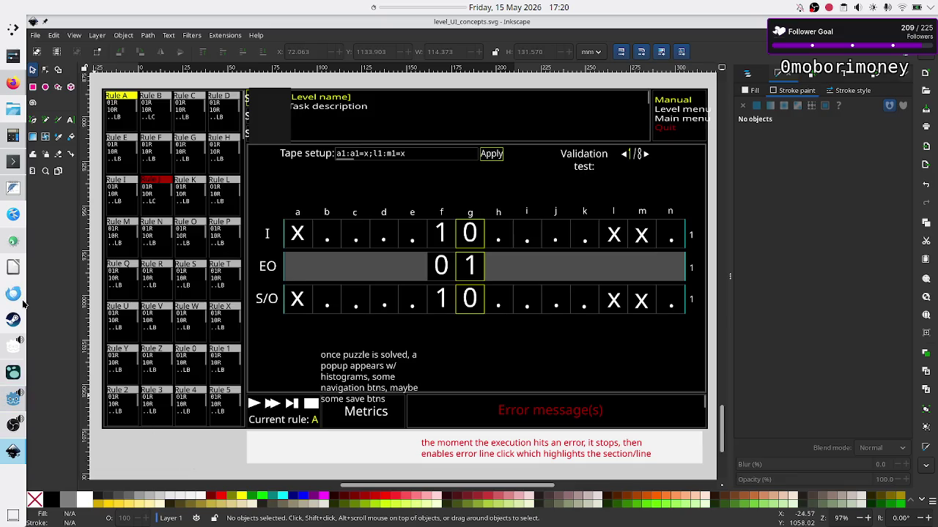
Step: Switch to Firefox and go to the Steam store home page
{"action": "left_click", "coordinate": [12, 83]}
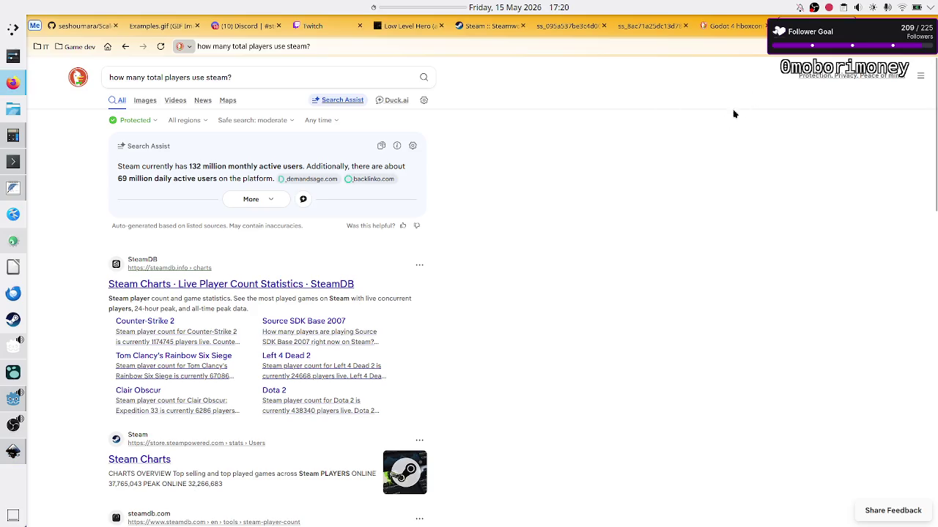
{"action": "left_click", "coordinate": [306, 54]}
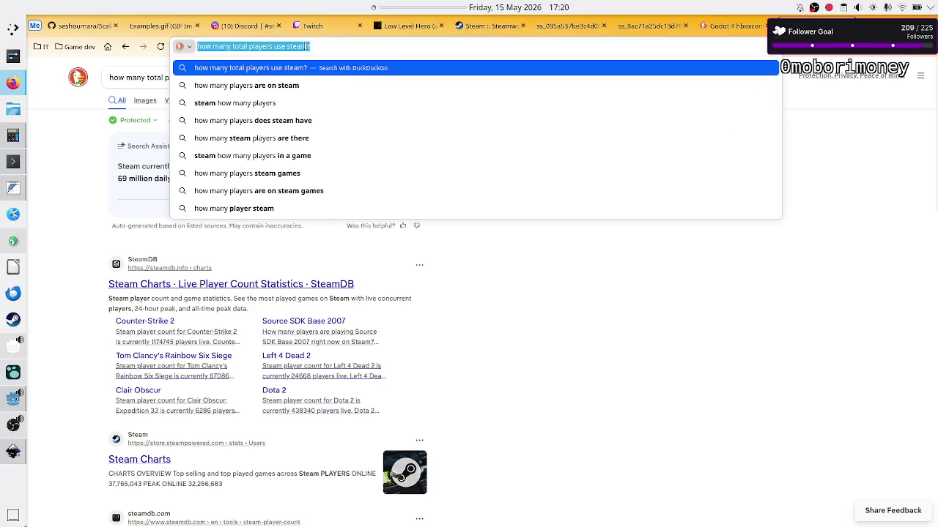
{"action": "type", "text": "steamcommunity.com"}
{"action": "key", "text": "Return"}
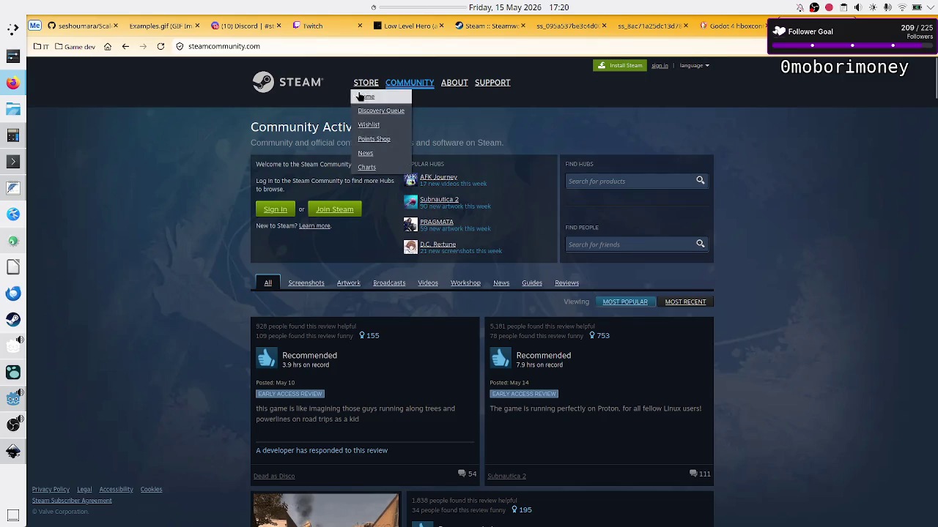
{"action": "left_click", "coordinate": [285, 90]}
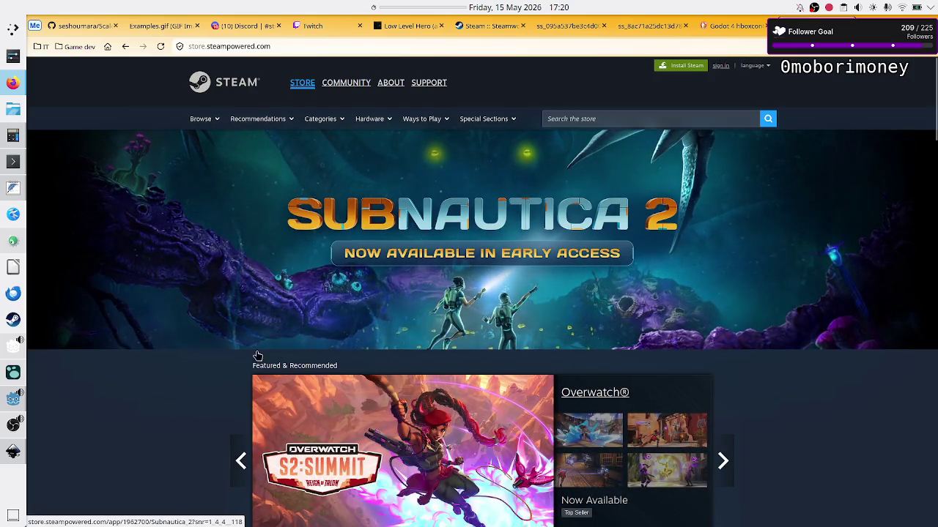
Step: Scroll past Top Played on Steam Deck and Under 10€ to New & Trending, then open New Releases
{"action": "scroll", "coordinate": [198, 343], "scroll_direction": "down", "scroll_amount": 3}
{"action": "scroll", "coordinate": [197, 344], "scroll_direction": "down", "scroll_amount": 8}
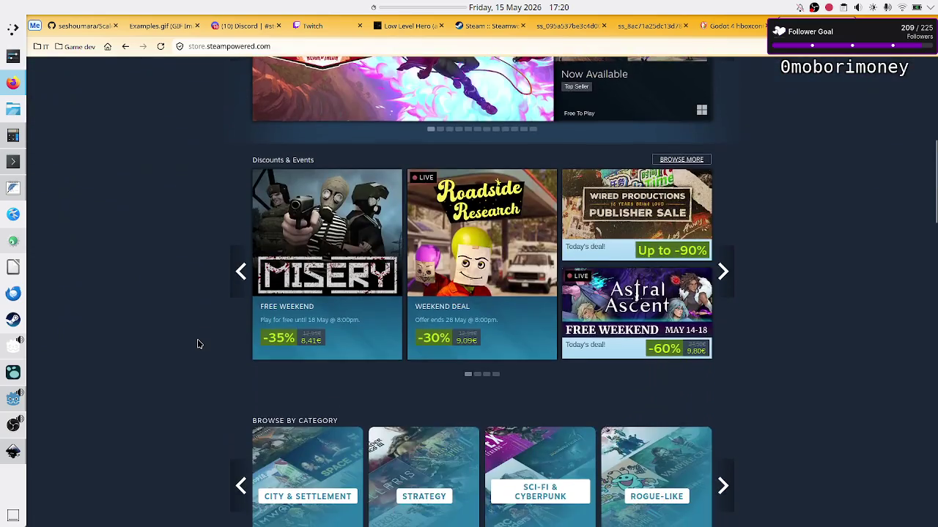
{"action": "scroll", "coordinate": [222, 299], "scroll_direction": "down", "scroll_amount": 10}
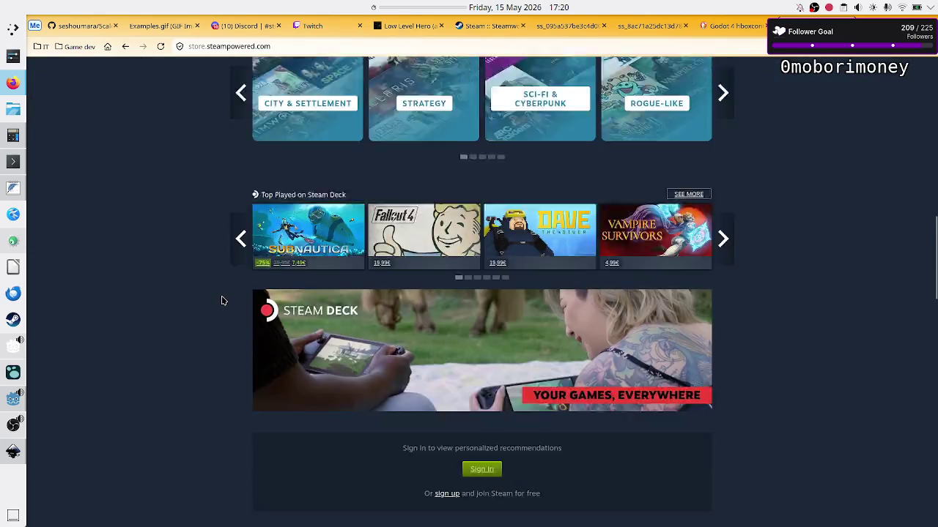
{"action": "scroll", "coordinate": [222, 300], "scroll_direction": "down", "scroll_amount": 2}
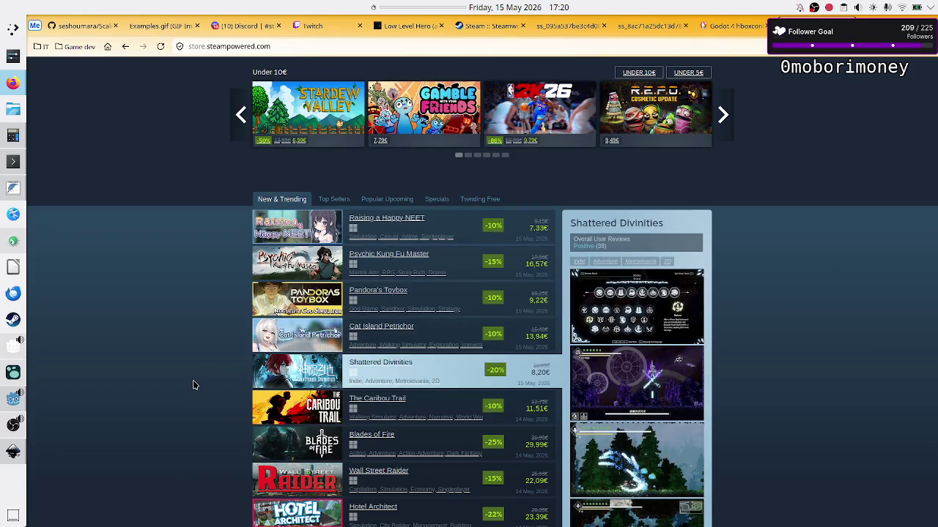
{"action": "scroll", "coordinate": [203, 359], "scroll_direction": "down", "scroll_amount": 5}
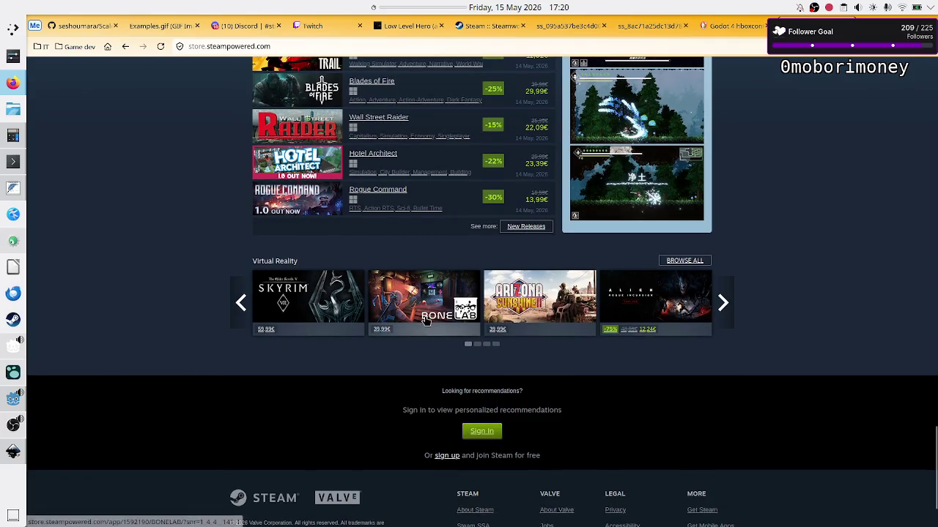
{"action": "left_click", "coordinate": [526, 226]}
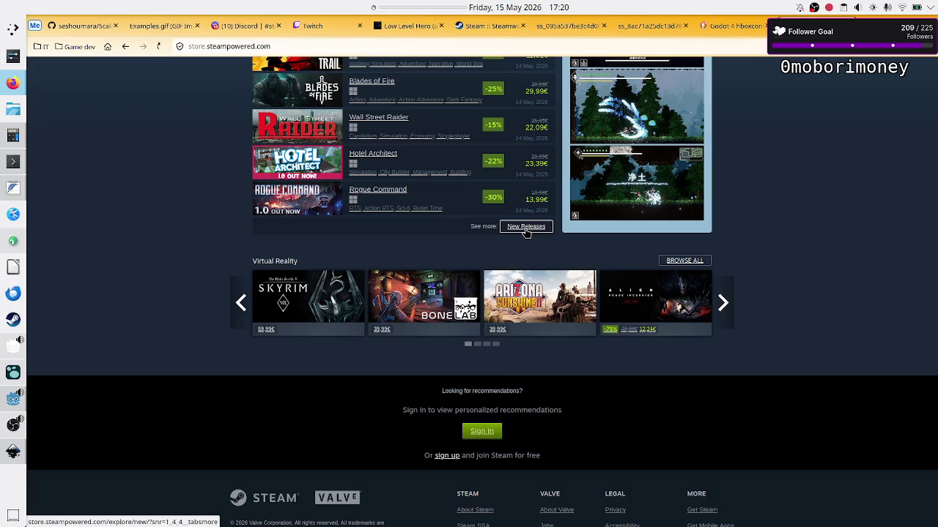
Step: Open the Popular New Releases results and scroll into the 2025 titles
{"action": "scroll", "coordinate": [513, 343], "scroll_direction": "down", "scroll_amount": 20}
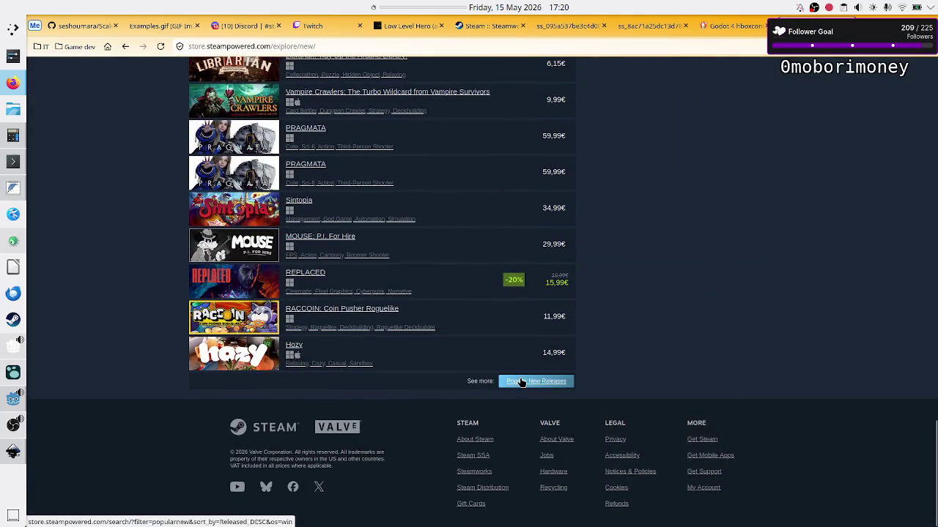
{"action": "left_click", "coordinate": [533, 381]}
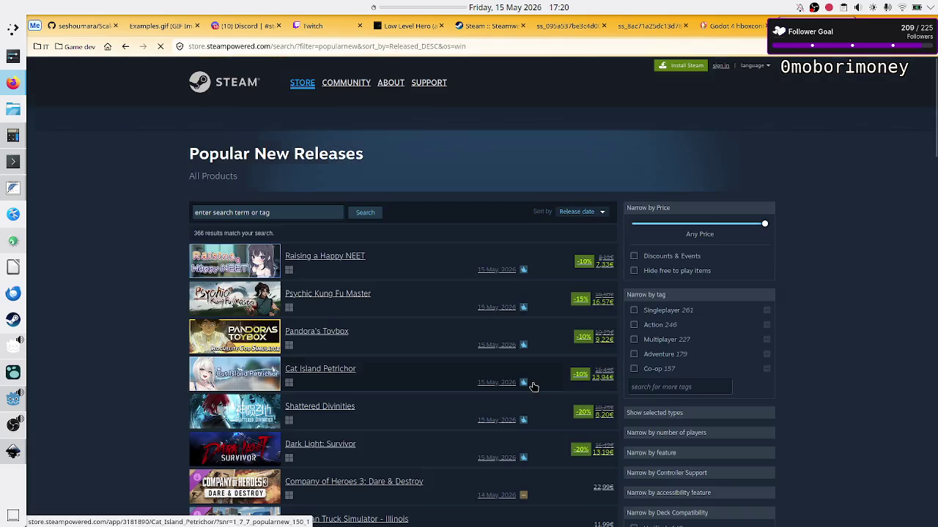
{"action": "scroll", "coordinate": [546, 376], "scroll_direction": "down", "scroll_amount": 10}
{"action": "scroll", "coordinate": [546, 378], "scroll_direction": "down", "scroll_amount": 20}
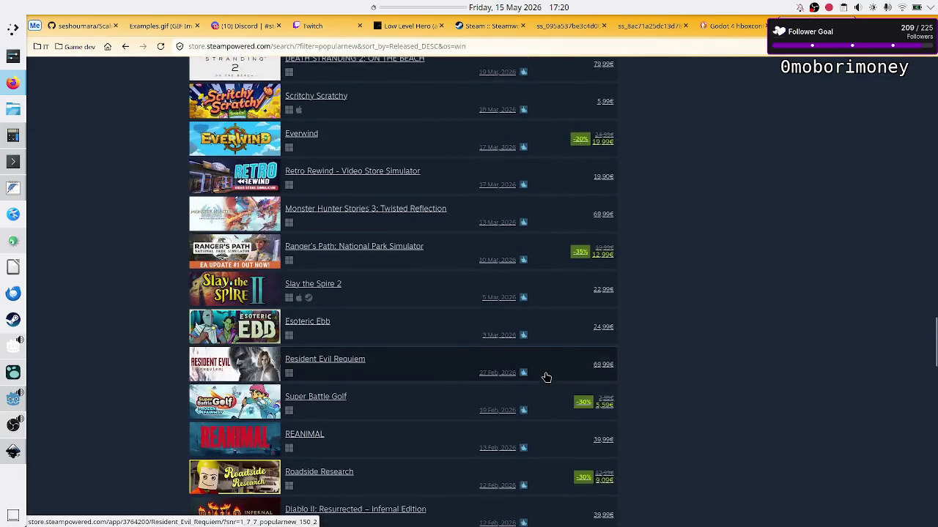
{"action": "scroll", "coordinate": [546, 377], "scroll_direction": "down", "scroll_amount": 7}
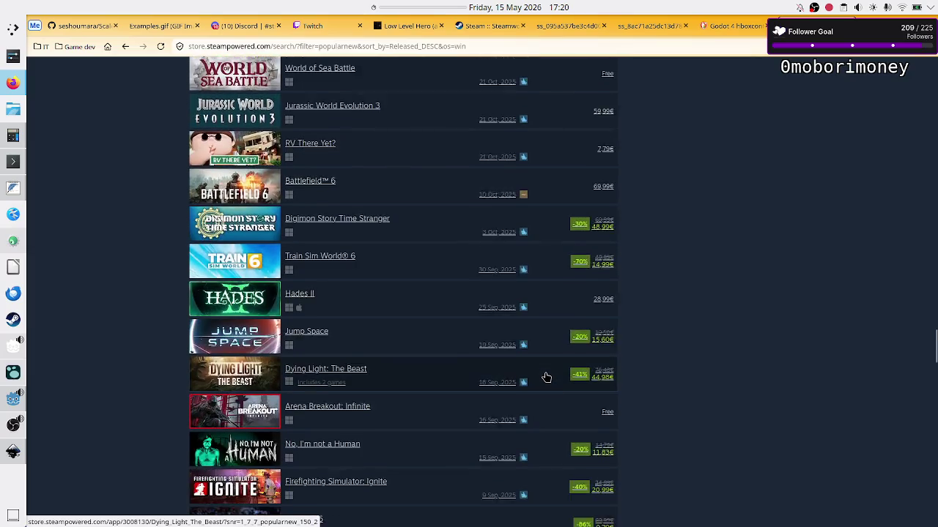
{"action": "scroll", "coordinate": [547, 377], "scroll_direction": "down", "scroll_amount": 7}
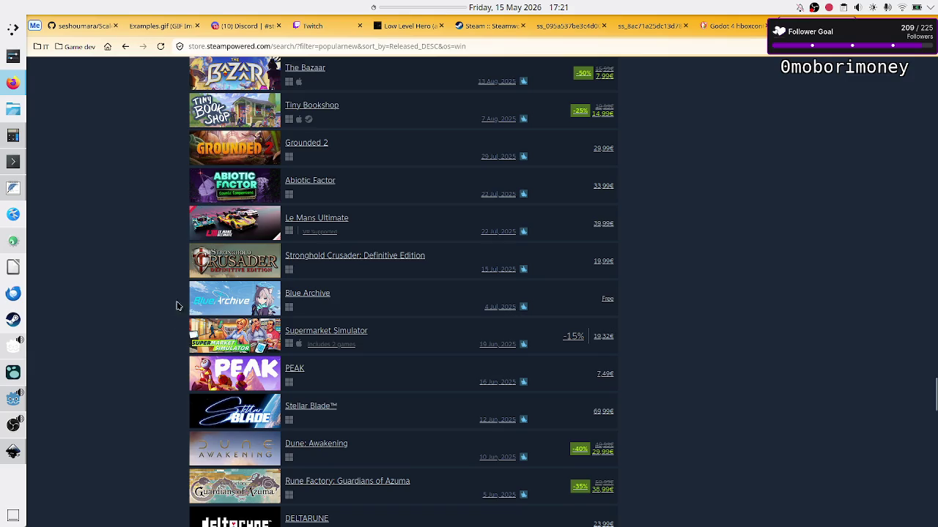
Step: Browse the results down to early-2024 and December 2023 games like Palworld and THE FINALS
{"action": "mouse_move", "coordinate": [174, 304]}
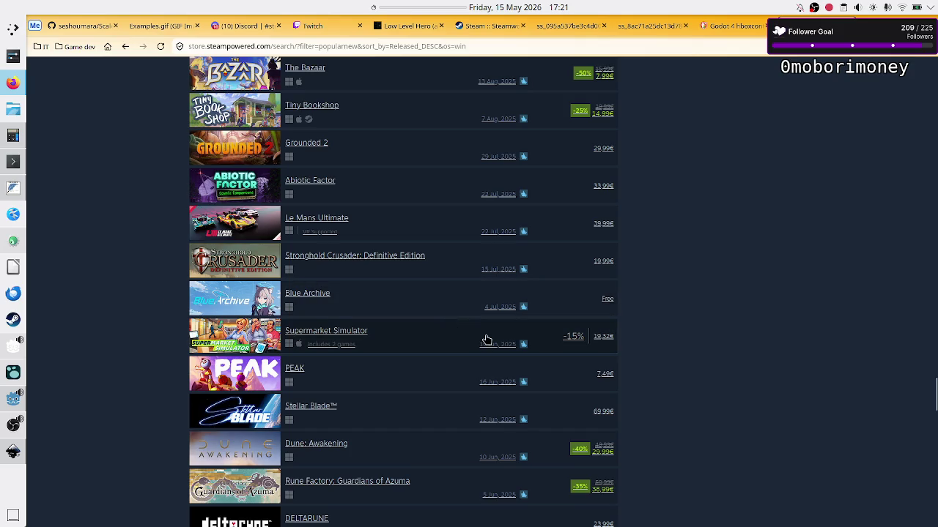
{"action": "scroll", "coordinate": [422, 293], "scroll_direction": "up", "scroll_amount": 5}
{"action": "scroll", "coordinate": [422, 293], "scroll_direction": "up", "scroll_amount": 14}
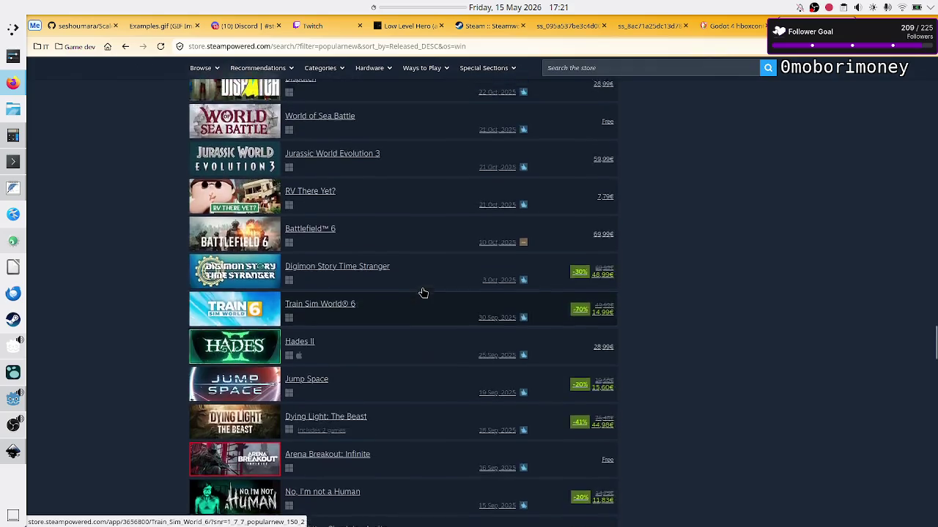
{"action": "scroll", "coordinate": [425, 293], "scroll_direction": "up", "scroll_amount": 2}
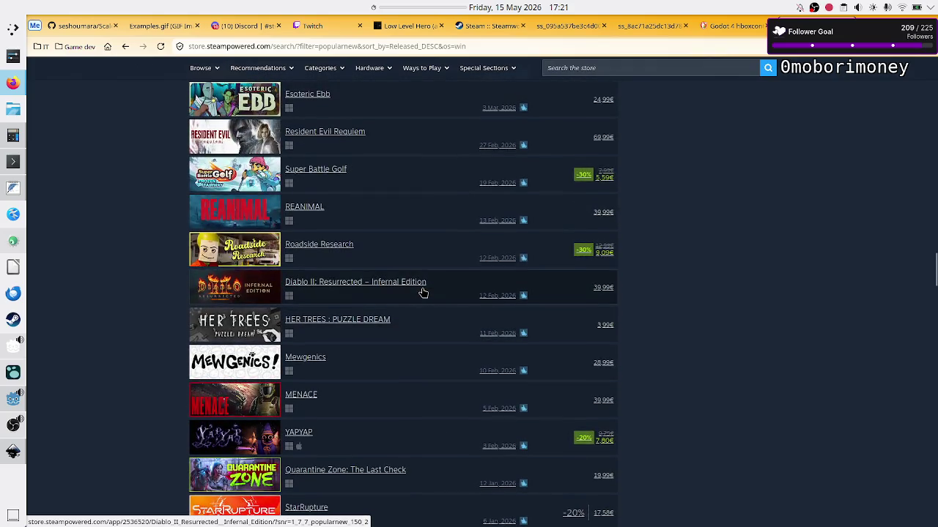
{"action": "scroll", "coordinate": [446, 283], "scroll_direction": "down", "scroll_amount": 5}
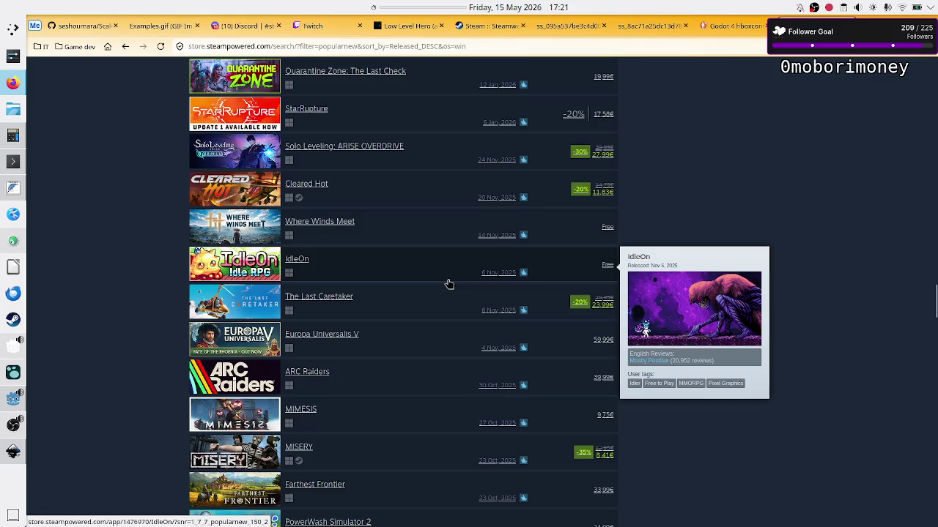
{"action": "scroll", "coordinate": [449, 284], "scroll_direction": "down", "scroll_amount": 12}
{"action": "scroll", "coordinate": [449, 284], "scroll_direction": "down", "scroll_amount": 1}
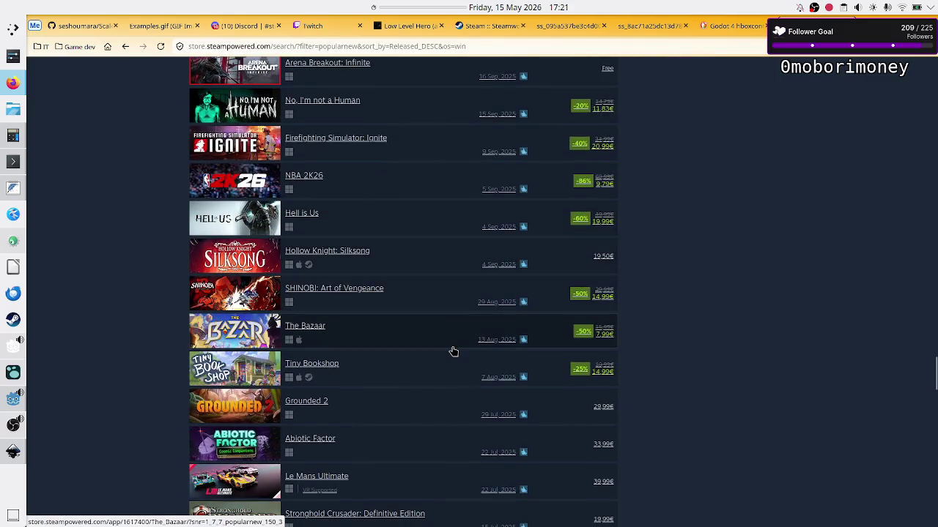
{"action": "scroll", "coordinate": [452, 351], "scroll_direction": "down", "scroll_amount": 16}
{"action": "scroll", "coordinate": [453, 351], "scroll_direction": "down", "scroll_amount": 15}
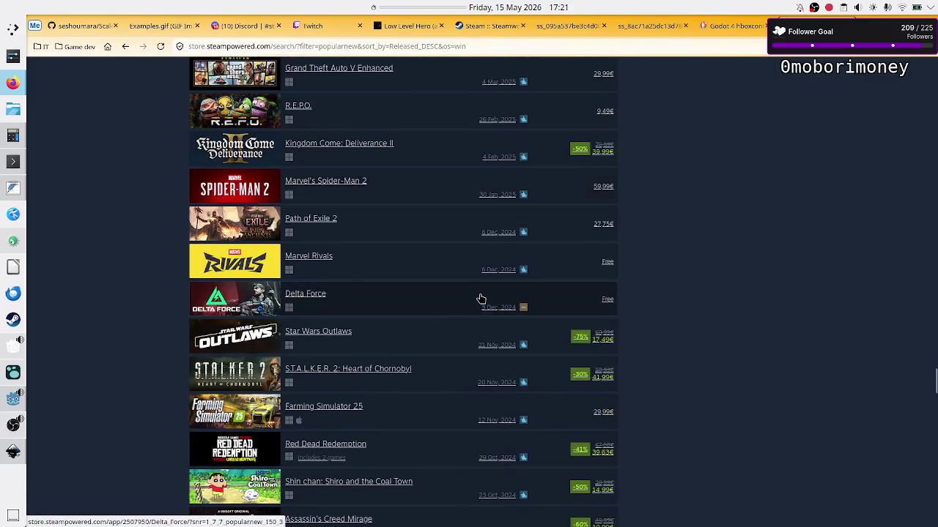
{"action": "scroll", "coordinate": [480, 299], "scroll_direction": "down", "scroll_amount": 5}
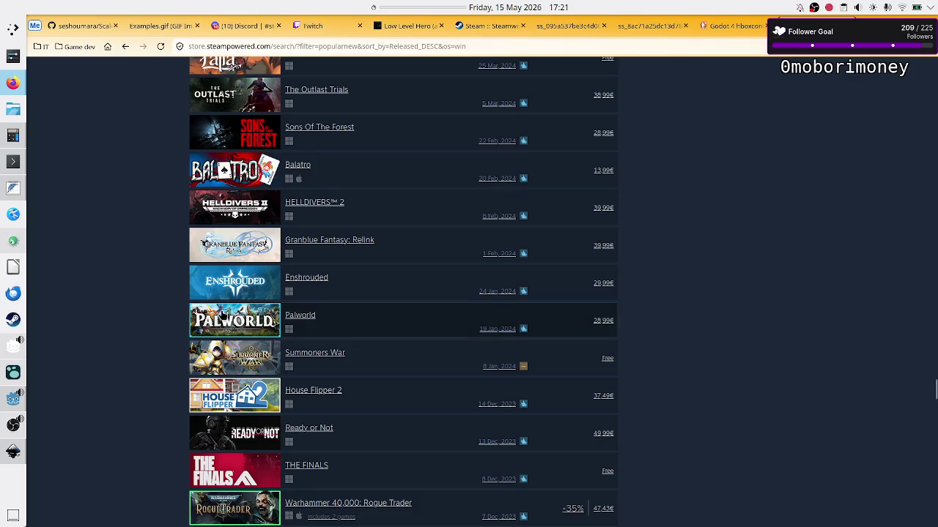
Step: Scroll further back, previewing Palworld and Limbus Company, to 2022 titles like ELDEN RING
{"action": "mouse_move", "coordinate": [345, 319]}
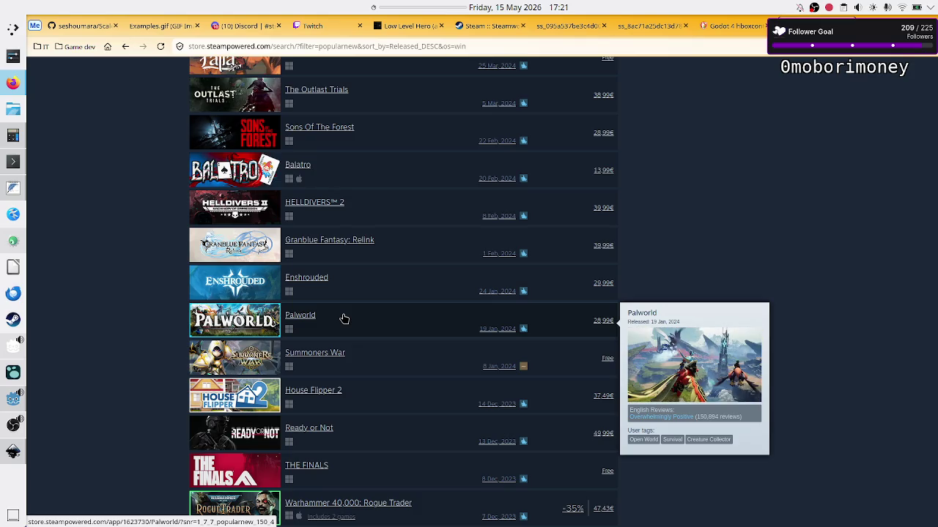
{"action": "scroll", "coordinate": [383, 364], "scroll_direction": "down", "scroll_amount": 5}
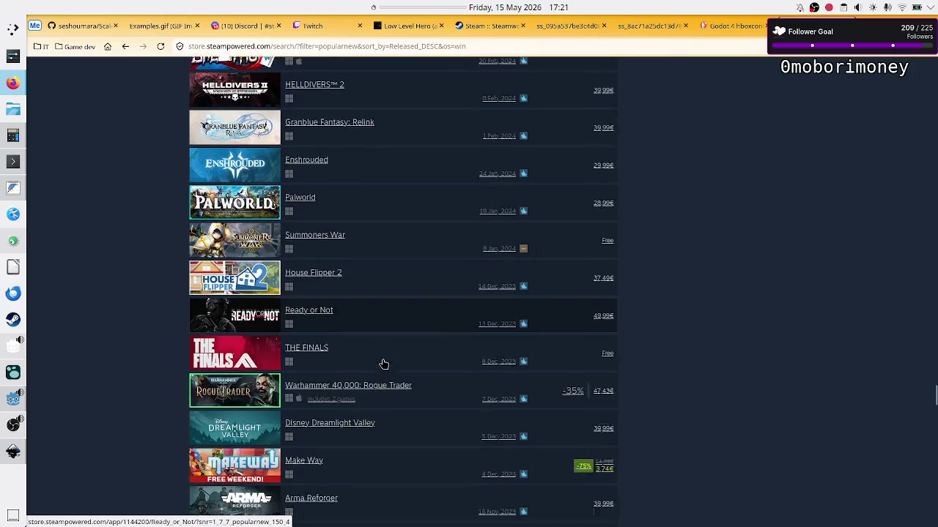
{"action": "scroll", "coordinate": [402, 303], "scroll_direction": "down", "scroll_amount": 10}
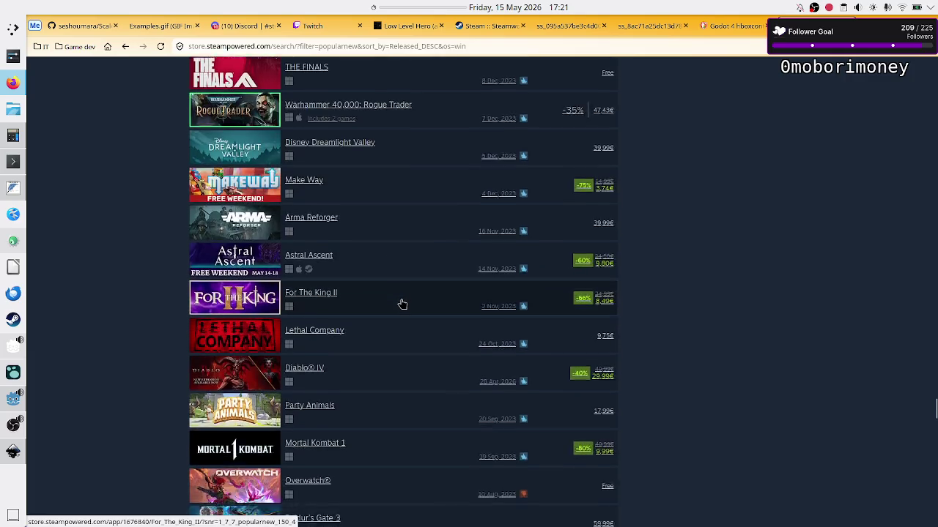
{"action": "scroll", "coordinate": [432, 282], "scroll_direction": "down", "scroll_amount": 7}
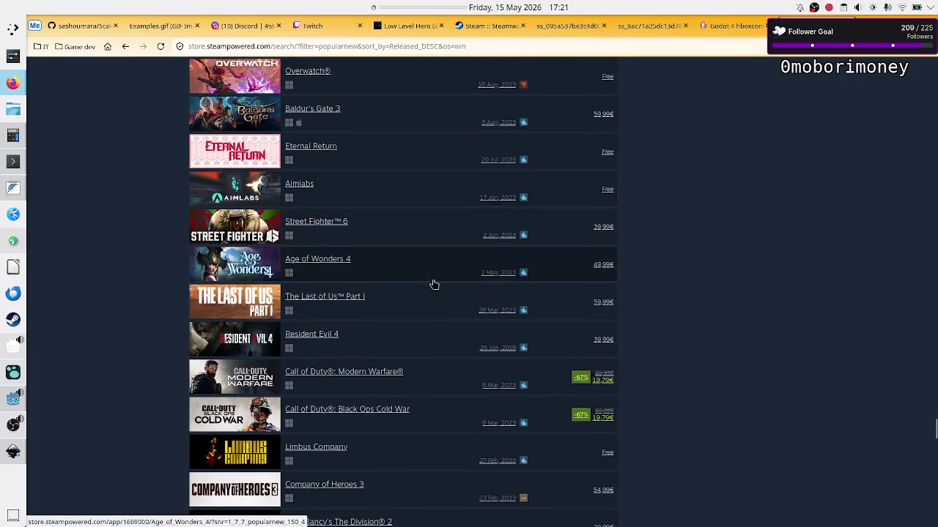
{"action": "mouse_move", "coordinate": [228, 260]}
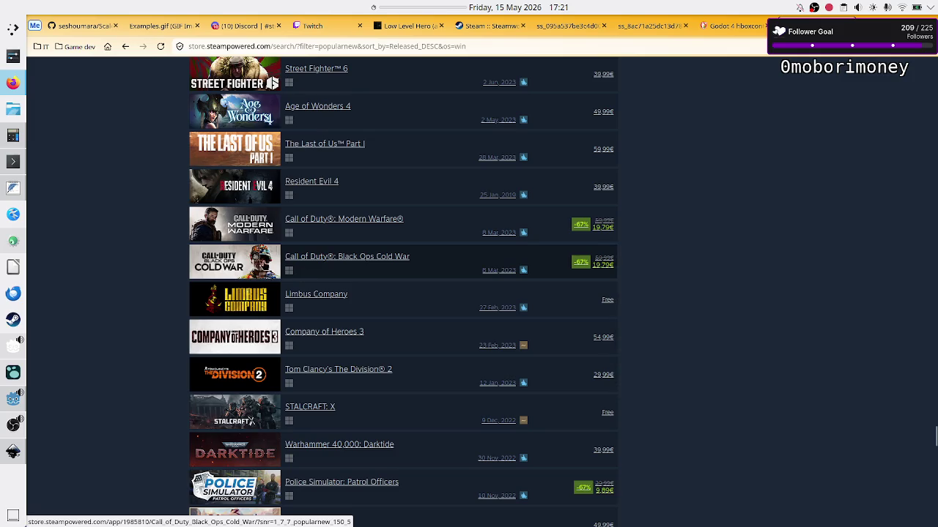
{"action": "mouse_move", "coordinate": [428, 296]}
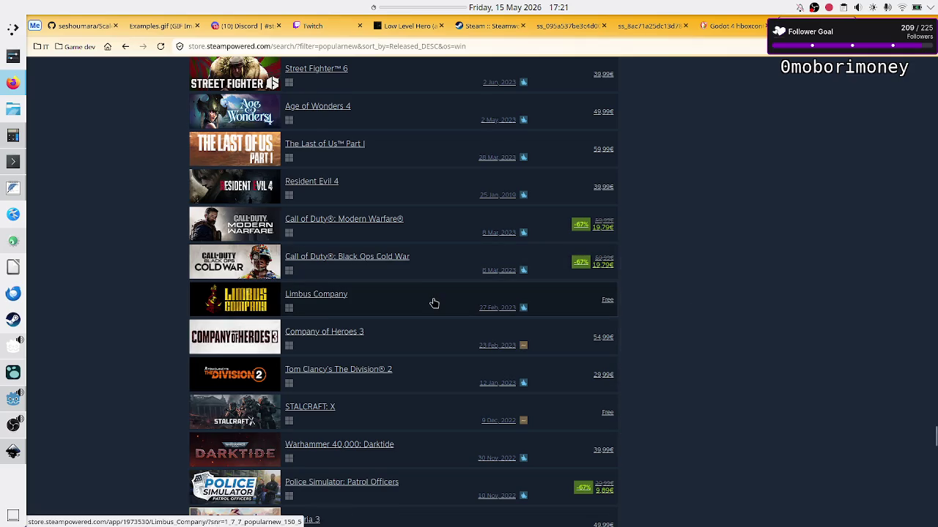
{"action": "scroll", "coordinate": [433, 303], "scroll_direction": "down", "scroll_amount": 4}
{"action": "scroll", "coordinate": [434, 303], "scroll_direction": "down", "scroll_amount": 2}
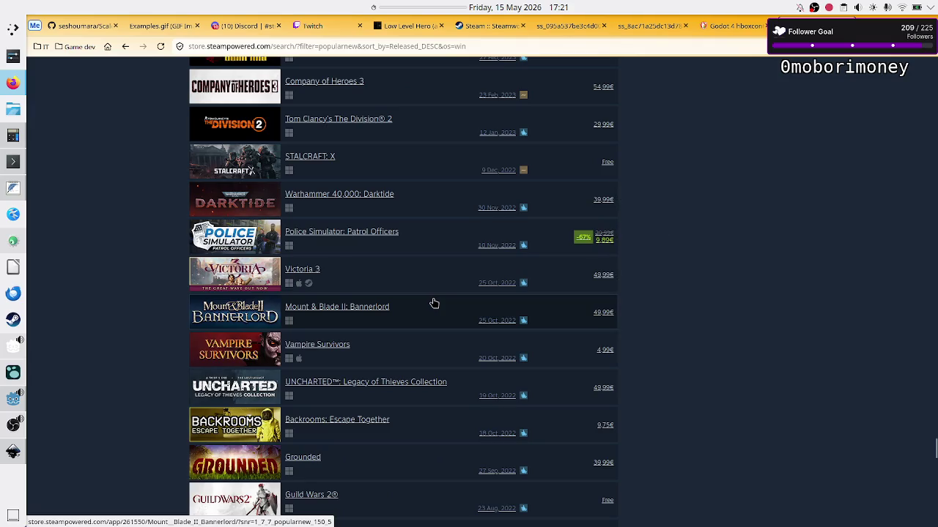
{"action": "scroll", "coordinate": [429, 345], "scroll_direction": "down", "scroll_amount": 4}
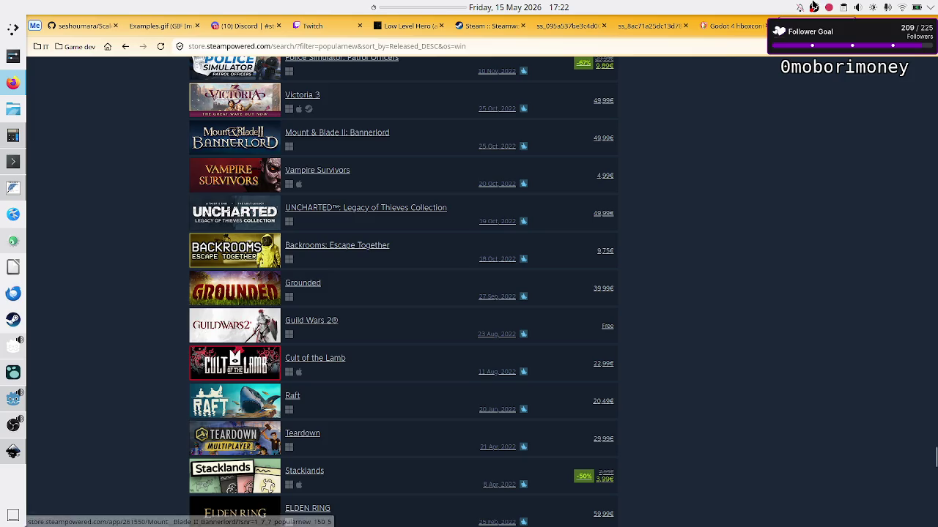
{"action": "key", "text": "ctrl+t"}
Step: Open youtube.com in the new tab and enter 400000 in its search box
{"action": "type", "text": "youtube.com/"}
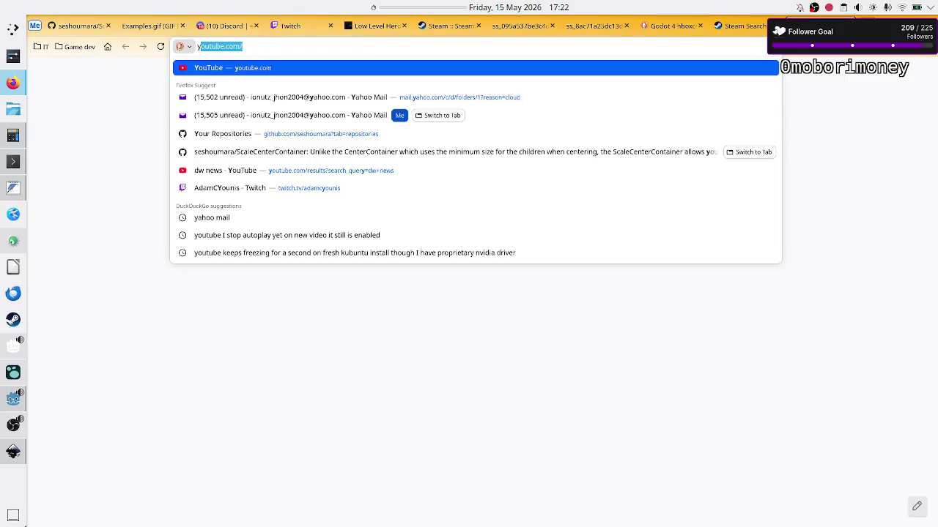
{"action": "key", "text": "Return"}
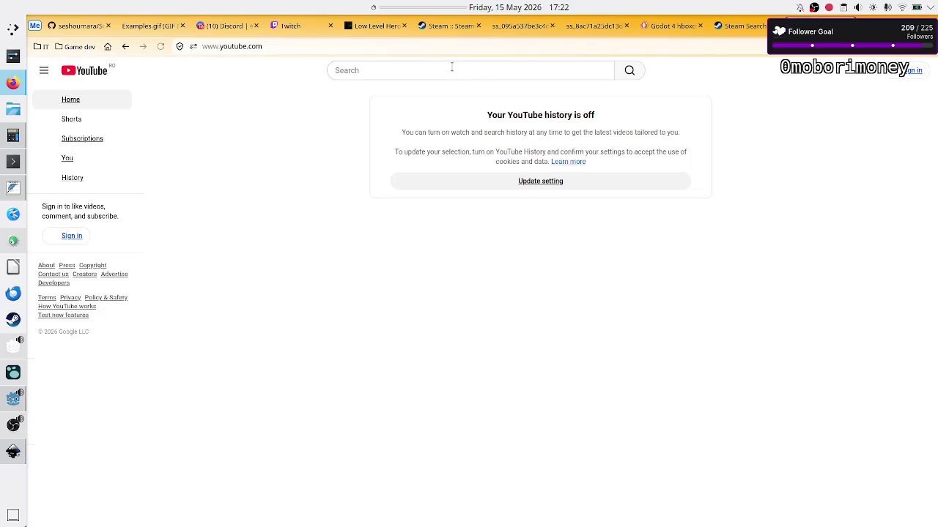
{"action": "left_click", "coordinate": [452, 67]}
{"action": "type", "text": "400000"}
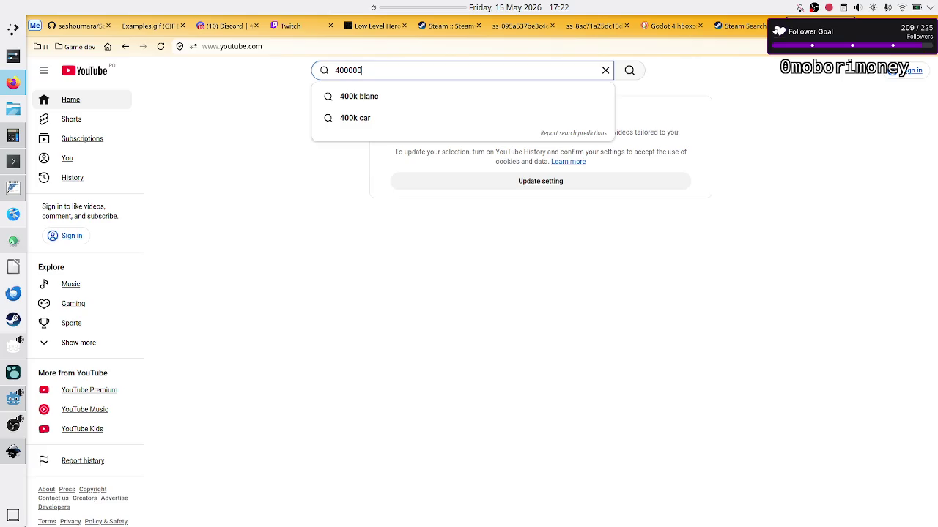
Step: Return to the Steam results and scroll to 2020–2021 titles like Valheim and Cyberpunk 2077
{"action": "left_click", "coordinate": [740, 26]}
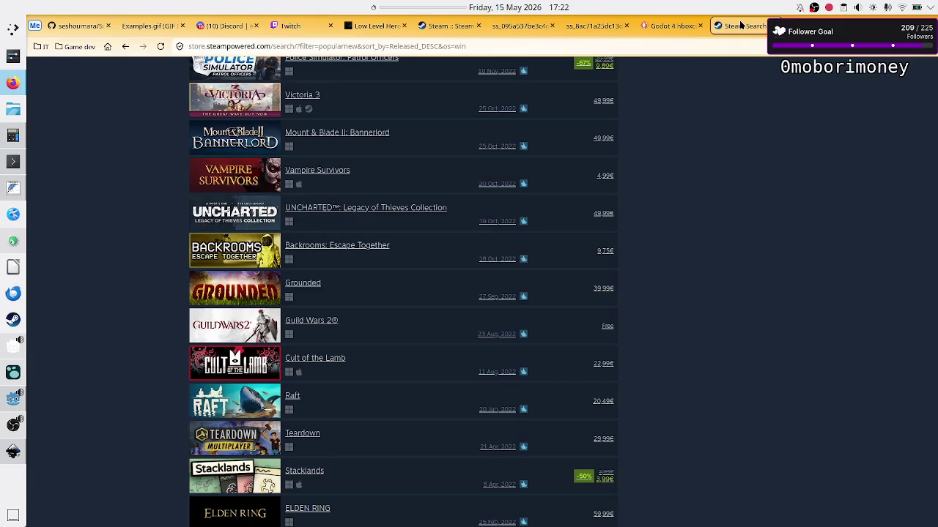
{"action": "scroll", "coordinate": [393, 226], "scroll_direction": "down", "scroll_amount": 6}
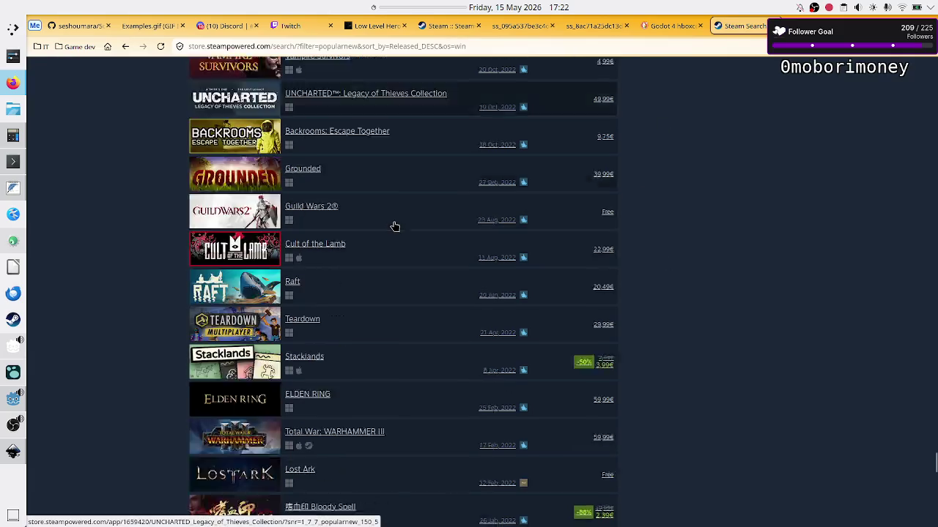
{"action": "scroll", "coordinate": [393, 227], "scroll_direction": "down", "scroll_amount": 6}
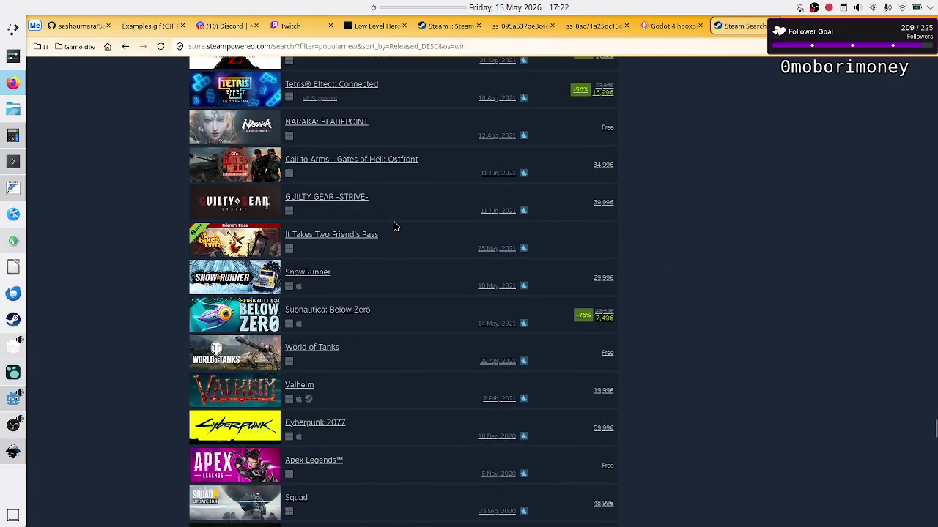
Step: Scroll up the Steam list, go back to YouTube, and select the 400000 search text
{"action": "scroll", "coordinate": [393, 227], "scroll_direction": "up", "scroll_amount": 2}
{"action": "scroll", "coordinate": [394, 226], "scroll_direction": "up", "scroll_amount": 1}
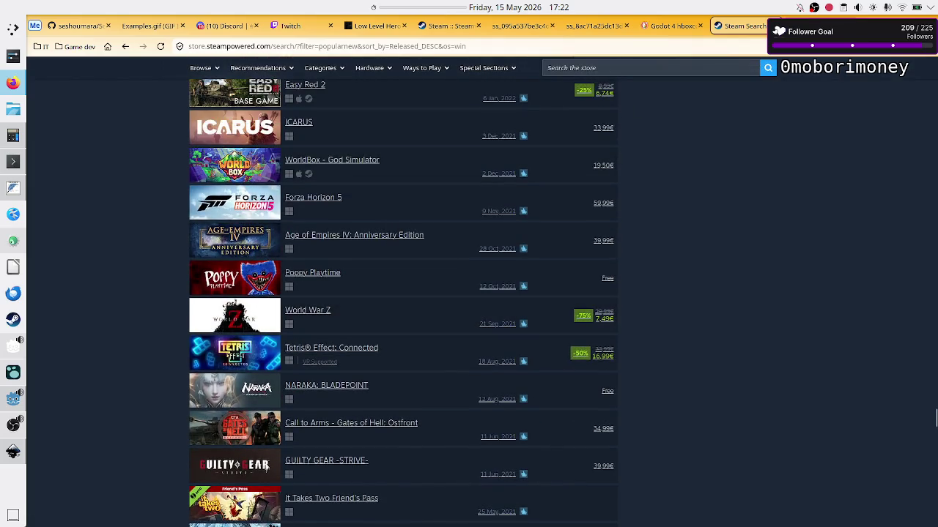
{"action": "key", "text": "alt+Left"}
{"action": "double_click", "coordinate": [401, 74]}
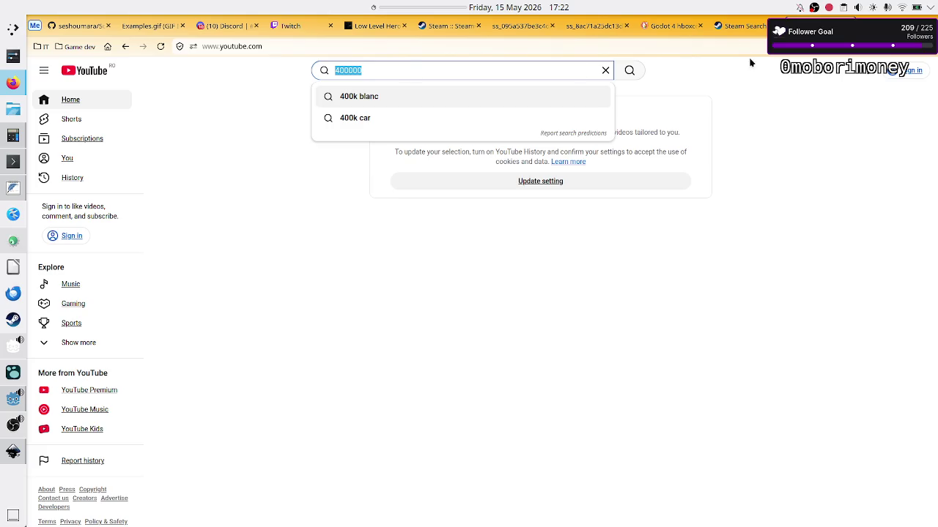
Step: Open and dismiss the Steam store search suggestions, then return to the YouTube tab
{"action": "left_click", "coordinate": [741, 26]}
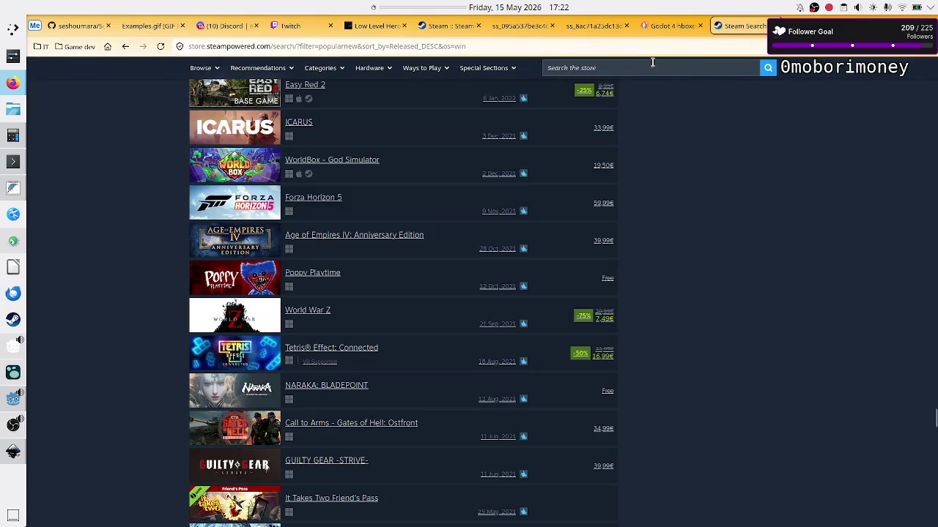
{"action": "left_click", "coordinate": [651, 64]}
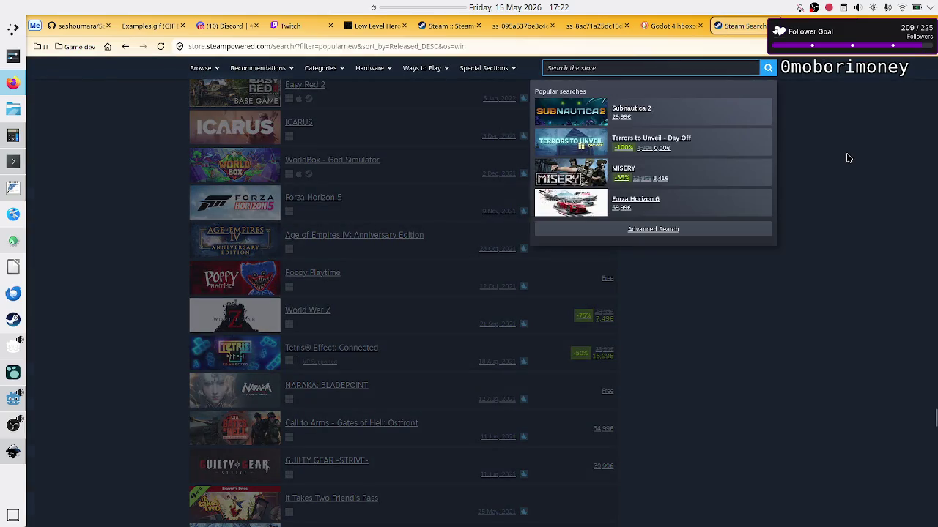
{"action": "left_click", "coordinate": [847, 157]}
{"action": "key", "text": "ctrl+Tab"}
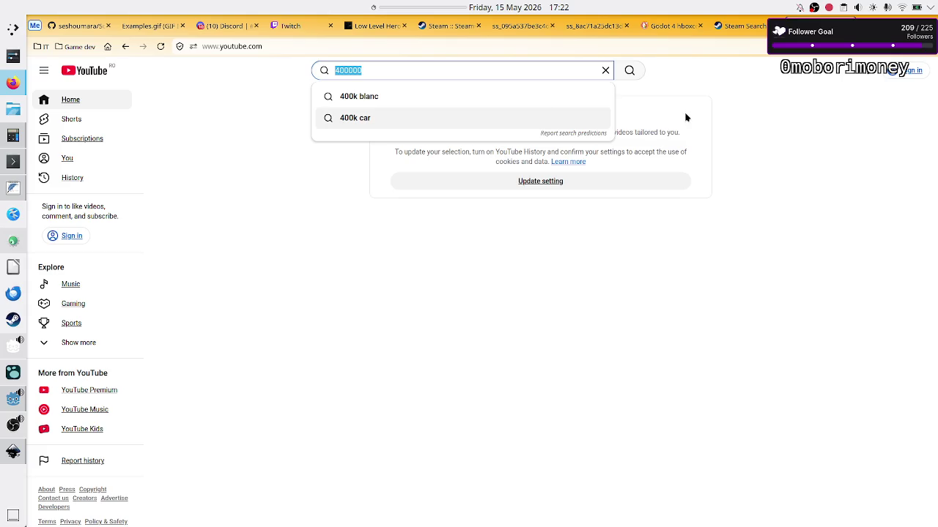
Step: Replace 400000 with '1 big youtuber' in YouTube's search box unsubmitted, then switch back to Steam
{"action": "key", "text": "BackSpace"}
{"action": "type", "text": "2-"}
{"action": "key", "text": "BackSpace"}
{"action": "key", "text": "BackSpace"}
{"action": "type", "text": "1"}
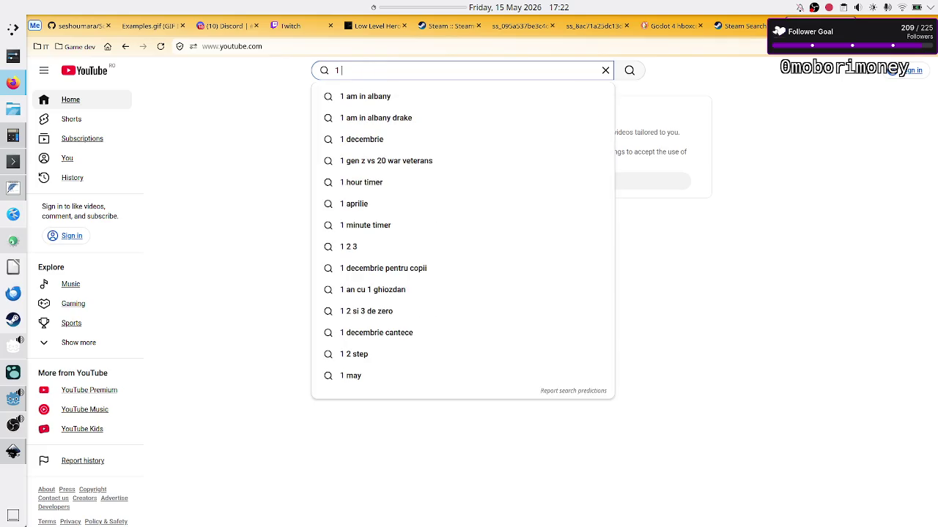
{"action": "type", "text": " big"}
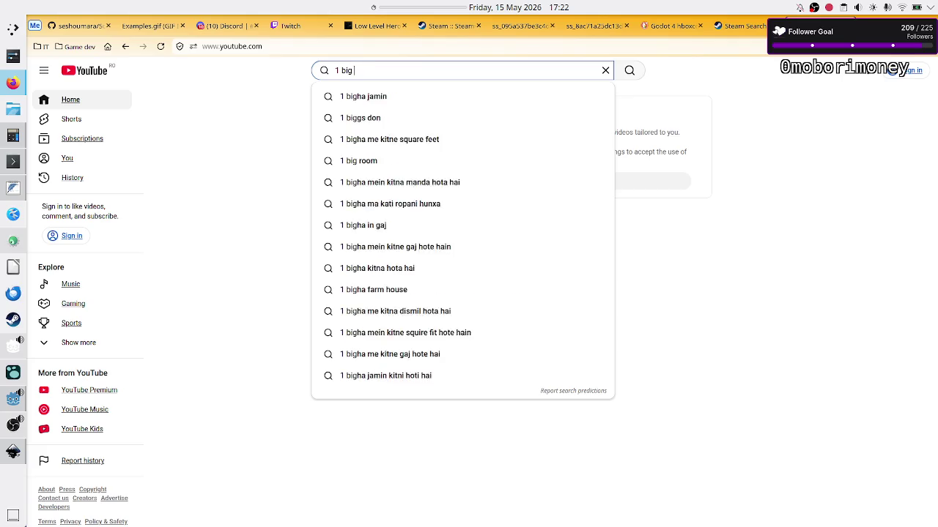
{"action": "type", "text": " youtuber"}
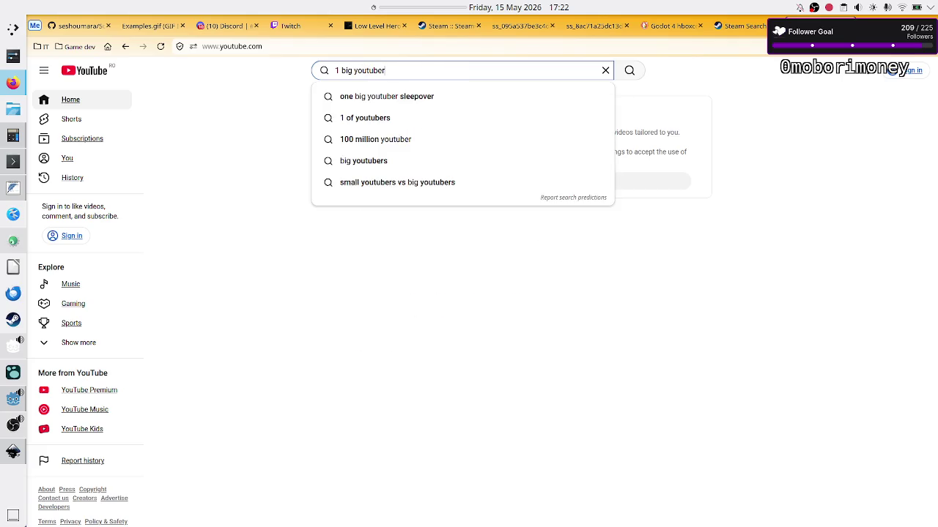
{"action": "left_click", "coordinate": [825, 154]}
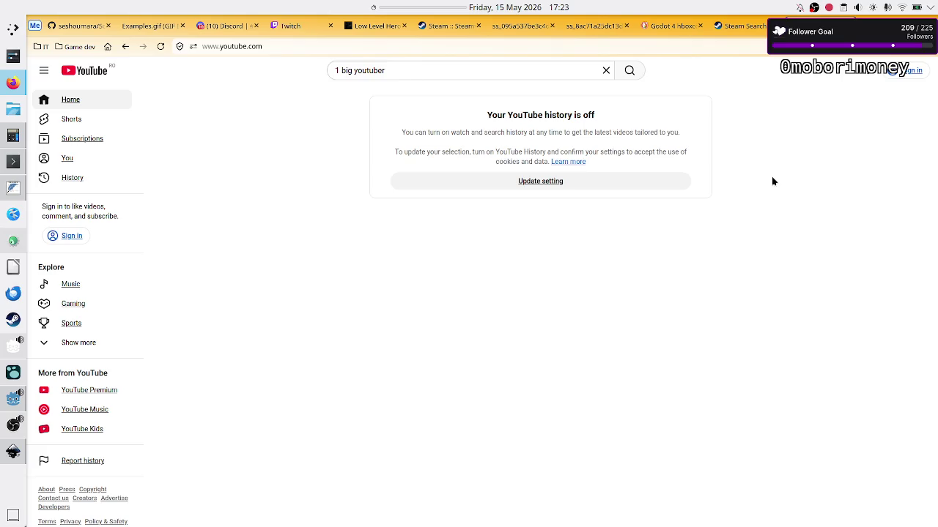
{"action": "left_click", "coordinate": [736, 29]}
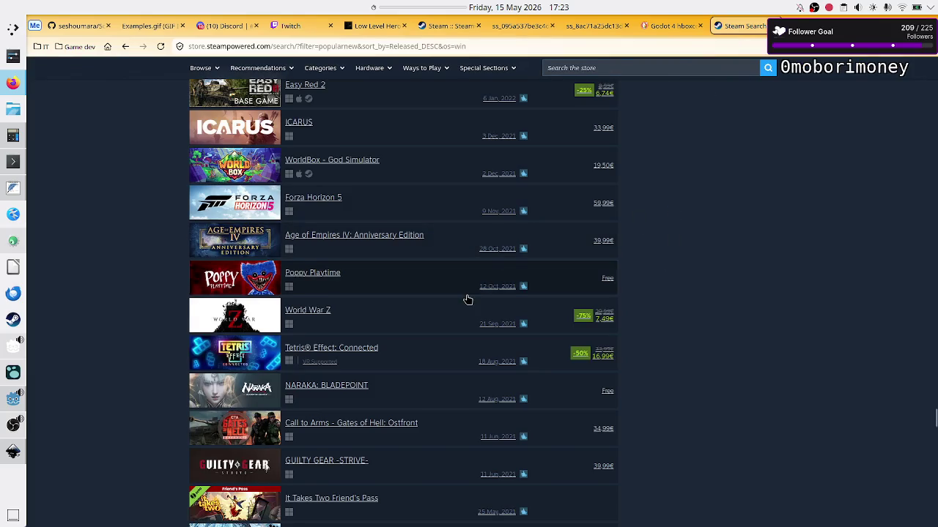
Step: Scroll down the Steam results through older game releases
{"action": "scroll", "coordinate": [467, 299], "scroll_direction": "down", "scroll_amount": 3}
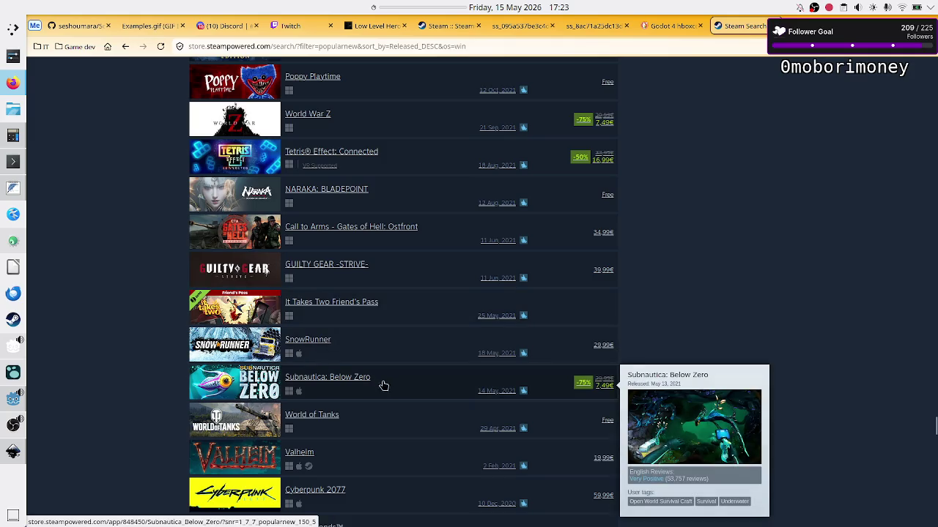
{"action": "scroll", "coordinate": [439, 388], "scroll_direction": "down", "scroll_amount": 3}
{"action": "scroll", "coordinate": [440, 399], "scroll_direction": "down", "scroll_amount": 3}
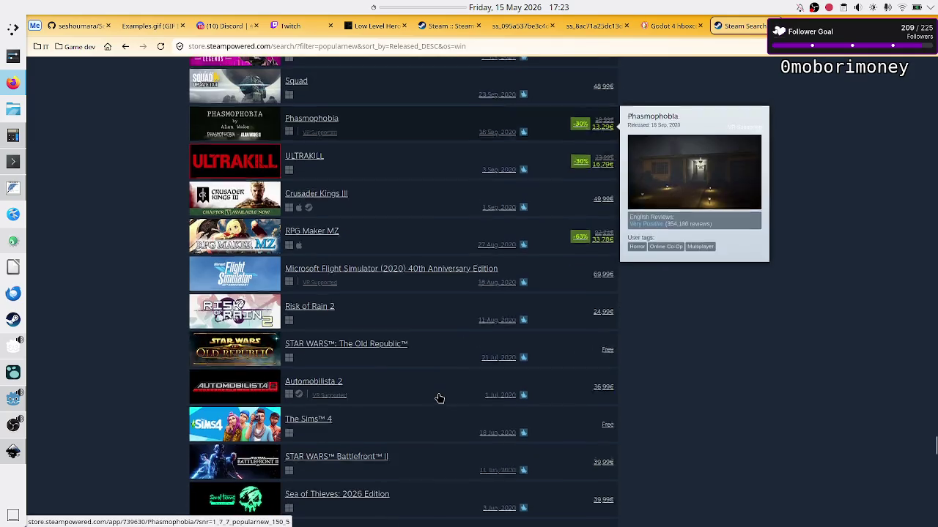
{"action": "scroll", "coordinate": [439, 398], "scroll_direction": "down", "scroll_amount": 8}
{"action": "scroll", "coordinate": [439, 398], "scroll_direction": "down", "scroll_amount": 14}
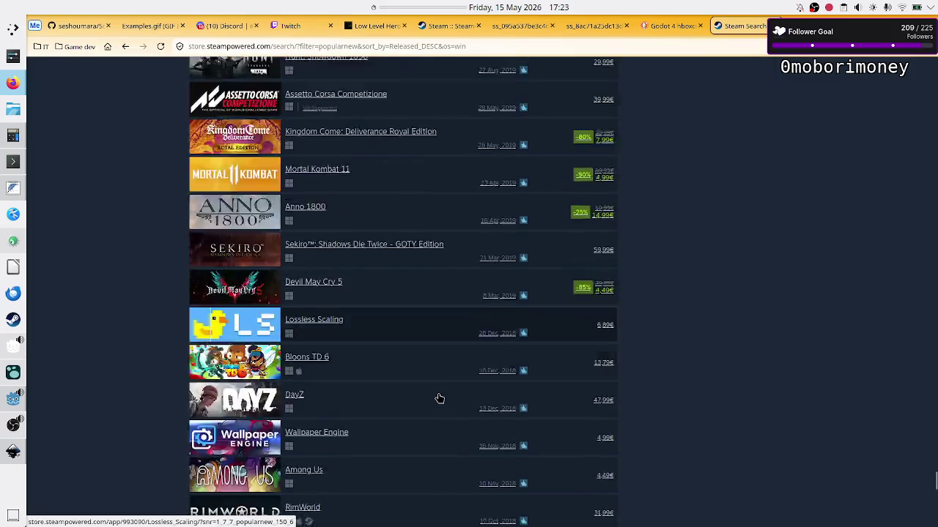
{"action": "scroll", "coordinate": [440, 399], "scroll_direction": "down", "scroll_amount": 11}
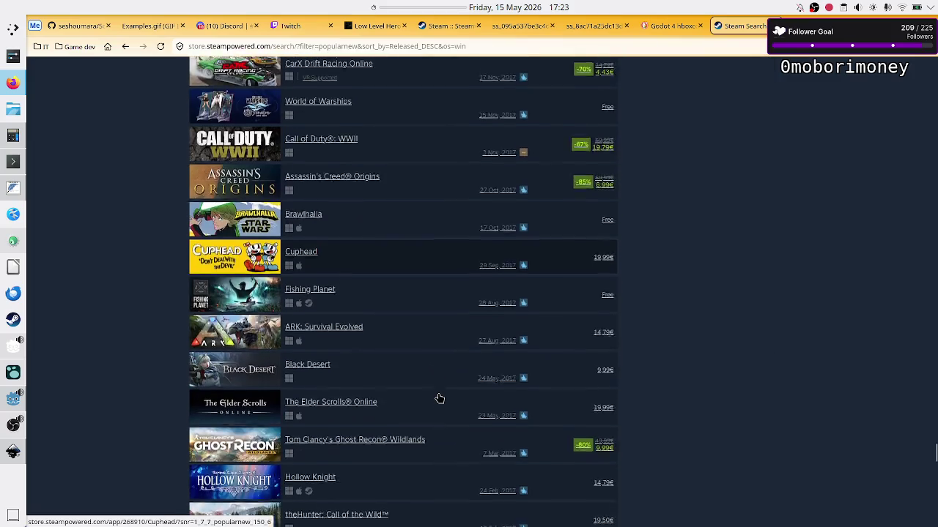
{"action": "scroll", "coordinate": [439, 399], "scroll_direction": "down", "scroll_amount": 10}
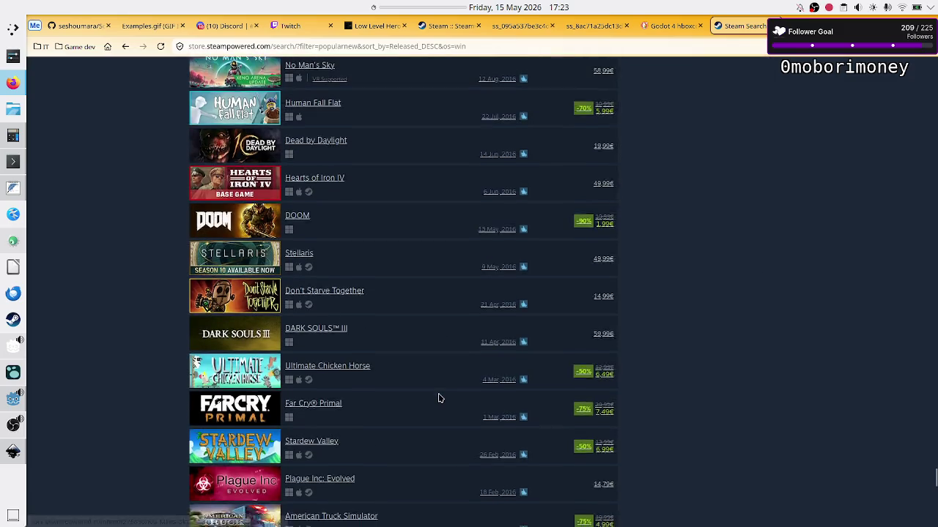
{"action": "scroll", "coordinate": [473, 380], "scroll_direction": "down", "scroll_amount": 4}
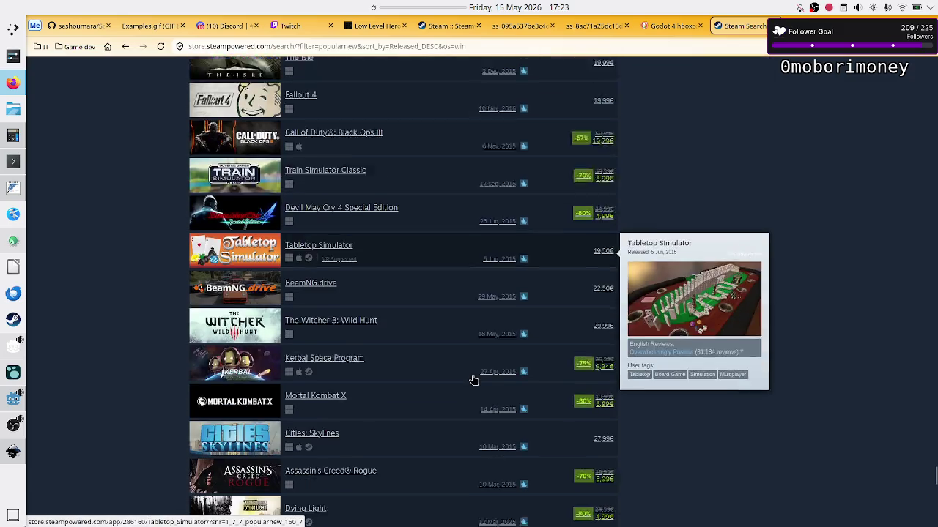
{"action": "scroll", "coordinate": [462, 383], "scroll_direction": "down", "scroll_amount": 7}
{"action": "scroll", "coordinate": [443, 413], "scroll_direction": "down", "scroll_amount": 7}
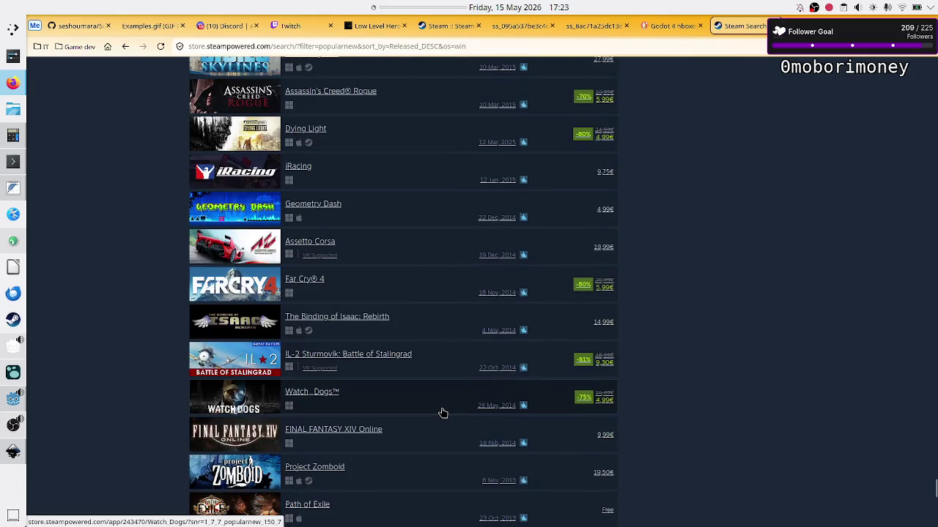
{"action": "scroll", "coordinate": [442, 413], "scroll_direction": "up", "scroll_amount": 20}
{"action": "scroll", "coordinate": [443, 413], "scroll_direction": "up", "scroll_amount": 20}
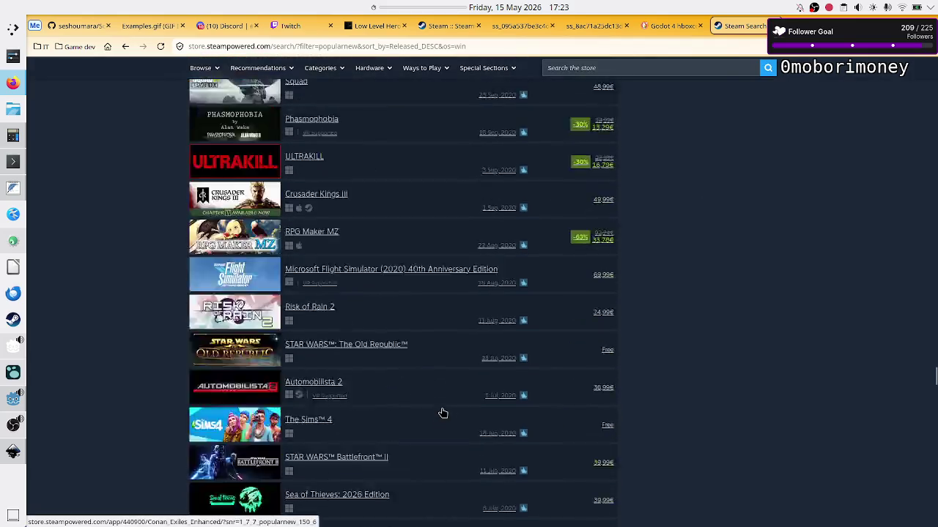
{"action": "scroll", "coordinate": [442, 413], "scroll_direction": "down", "scroll_amount": 10}
{"action": "scroll", "coordinate": [442, 413], "scroll_direction": "down", "scroll_amount": 7}
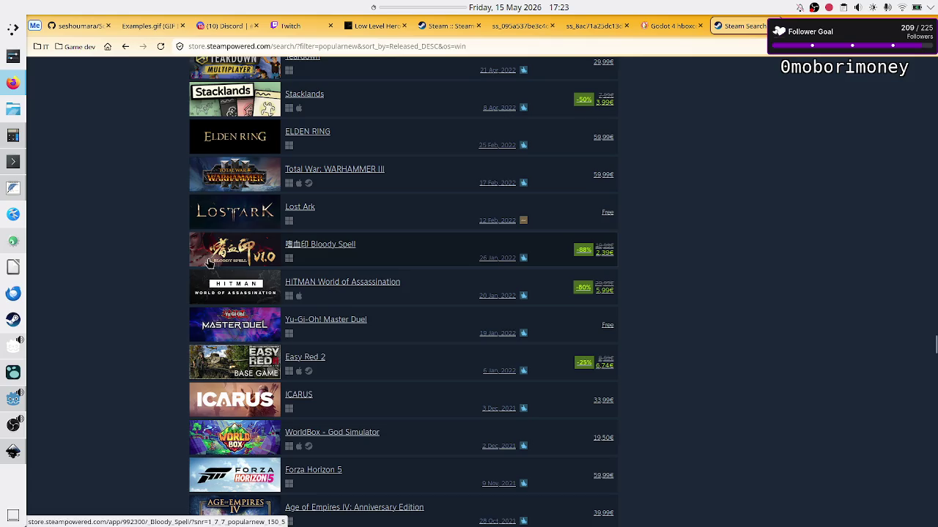
Step: Close the Steam search results tab, leaving the YouTube home page in front
{"action": "mouse_move", "coordinate": [234, 251]}
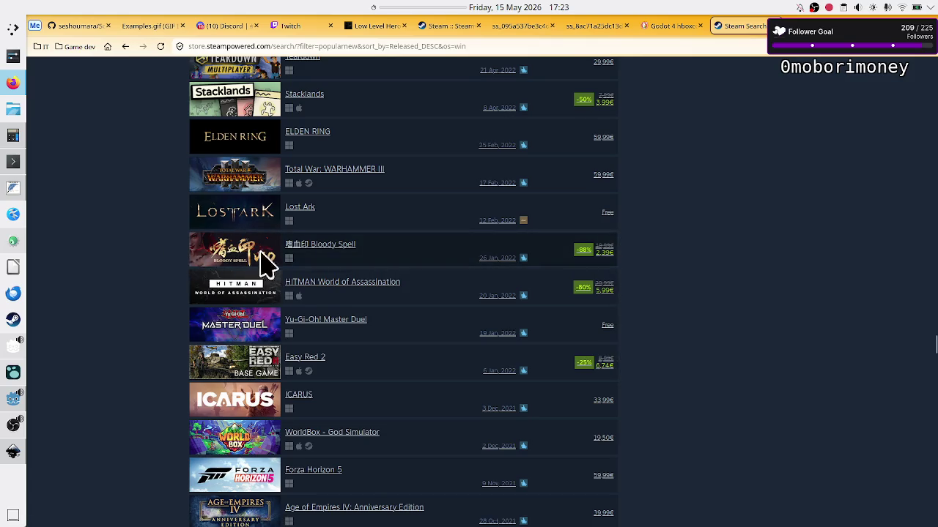
{"action": "mouse_move", "coordinate": [380, 240]}
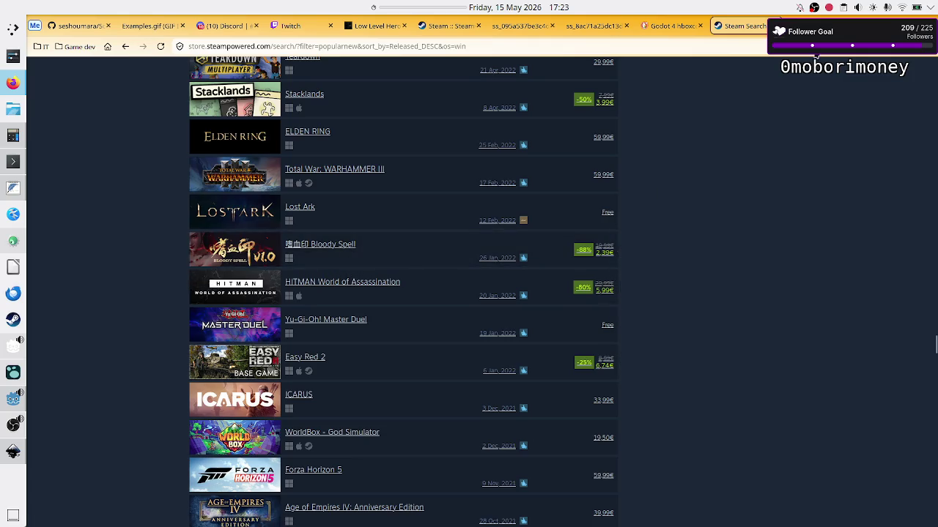
{"action": "left_click", "coordinate": [775, 26]}
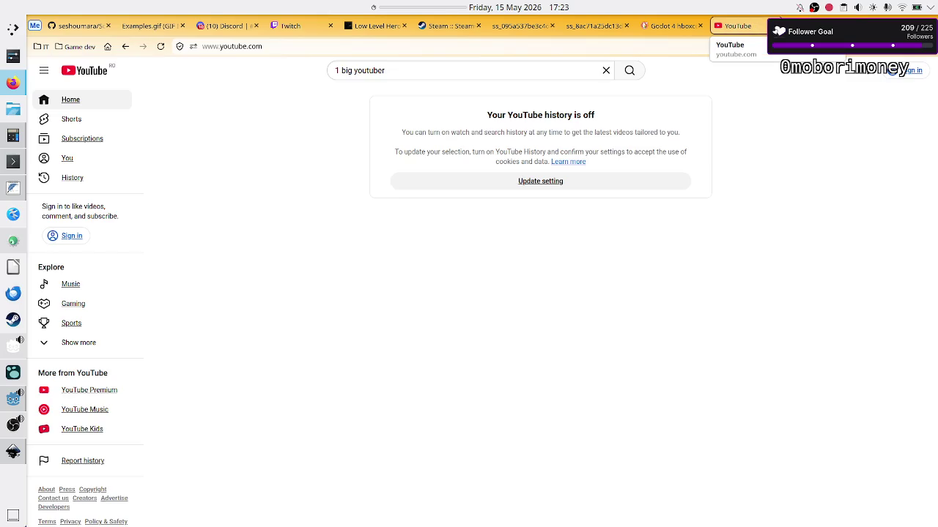
Step: Clear the '1 big youtuber' query and close the YouTube tab to reach the Duck.ai chat
{"action": "triple_click", "coordinate": [436, 71]}
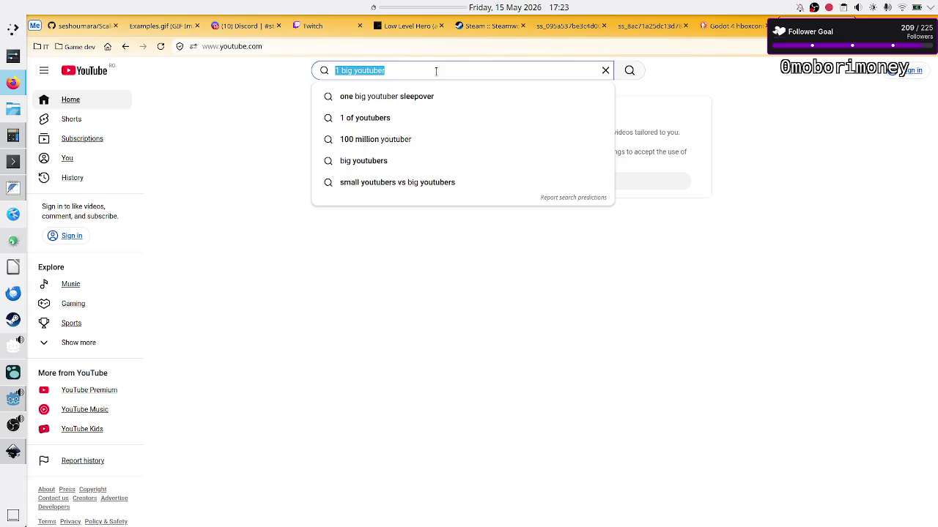
{"action": "key", "text": "BackSpace"}
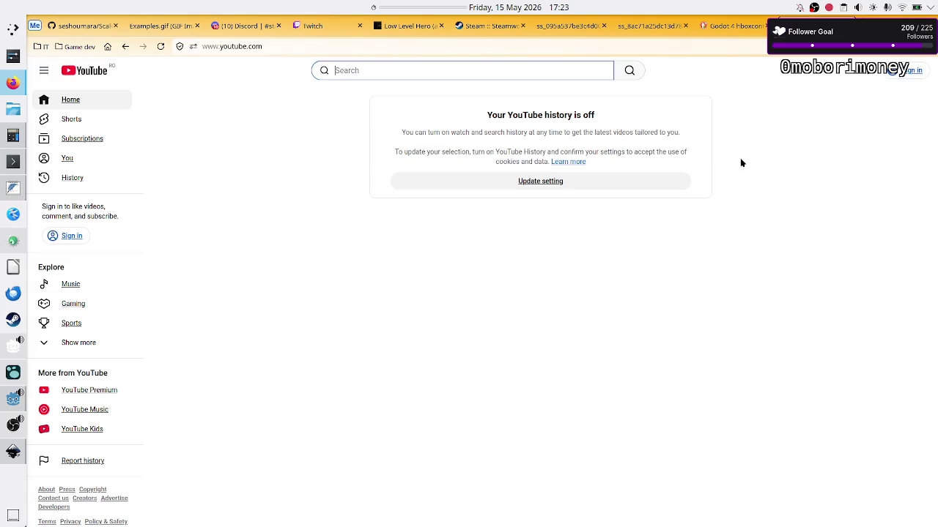
{"action": "key", "text": "ctrl+w"}
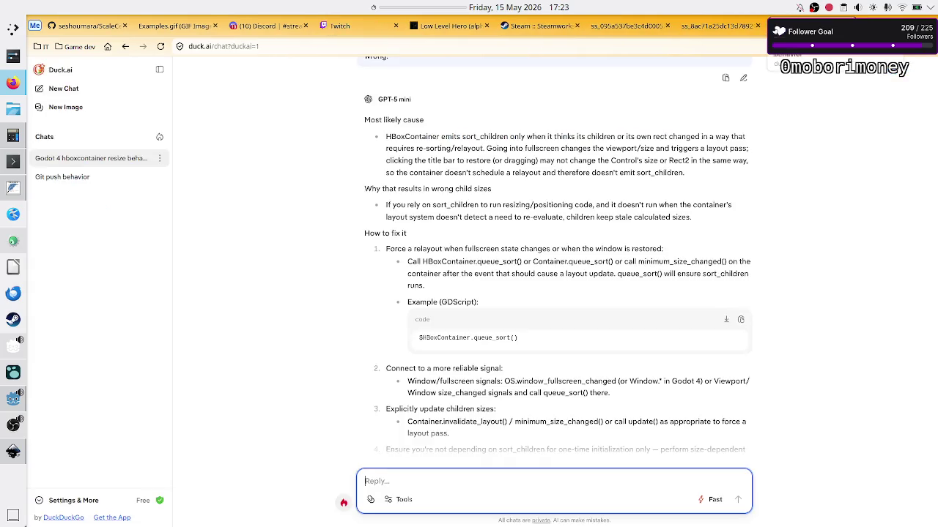
Step: Read the GPT-5 mini fix for sort_children, then switch to Godot's Level.tscn with the Output panel collapsed
{"action": "left_click", "coordinate": [811, 295]}
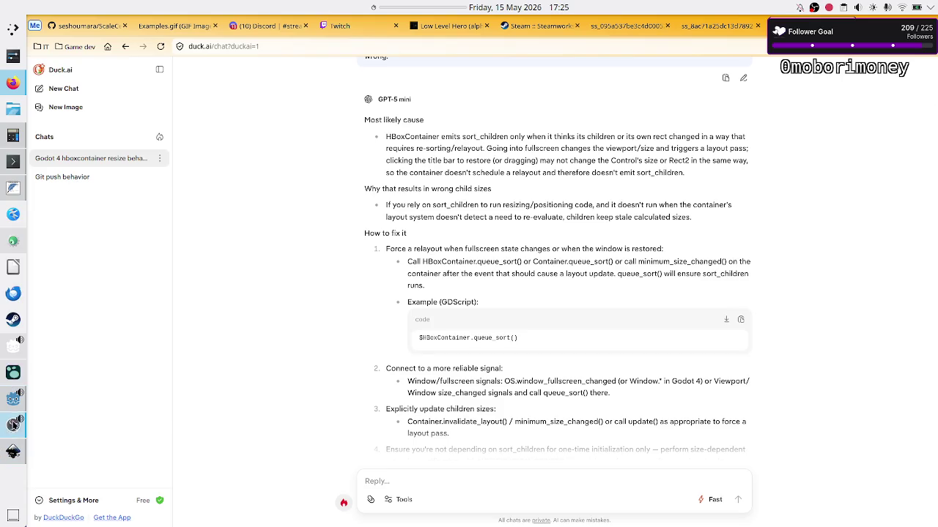
{"action": "left_click", "coordinate": [13, 399]}
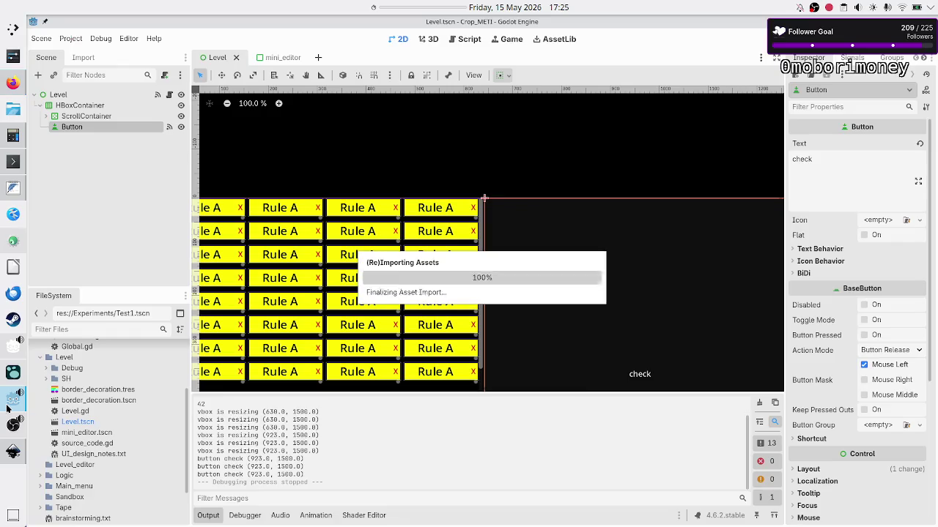
{"action": "left_click", "coordinate": [218, 516]}
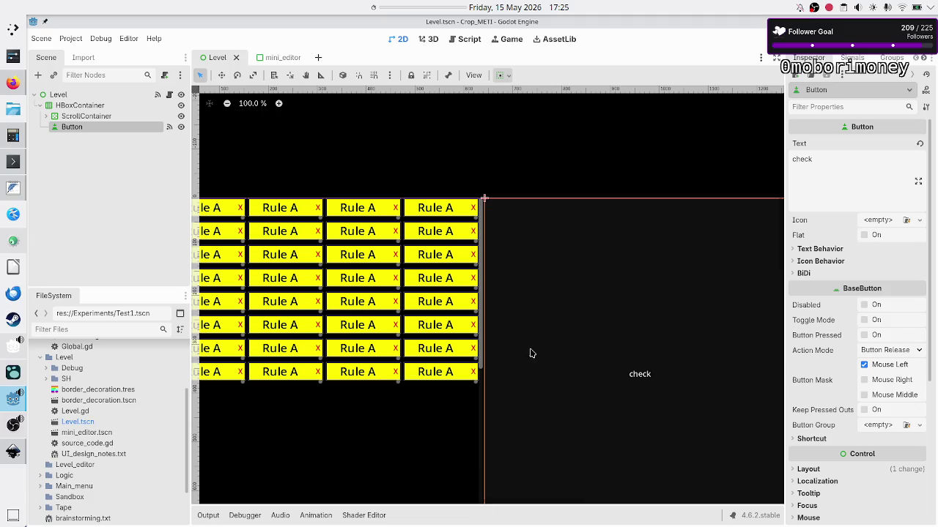
{"action": "scroll", "coordinate": [563, 281], "scroll_direction": "down", "scroll_amount": 3}
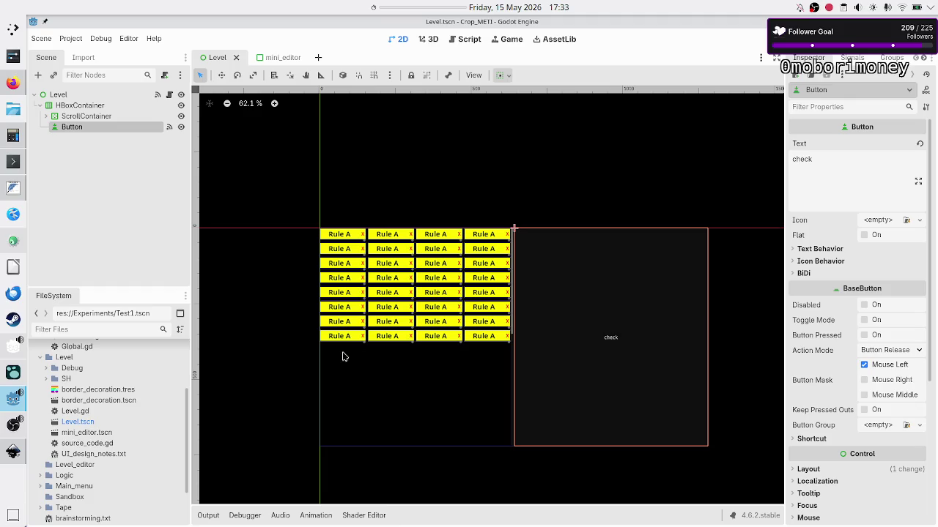
Step: Bring the level_UI_concepts.svg drawing in Inkscape to the front
{"action": "left_click", "coordinate": [11, 452]}
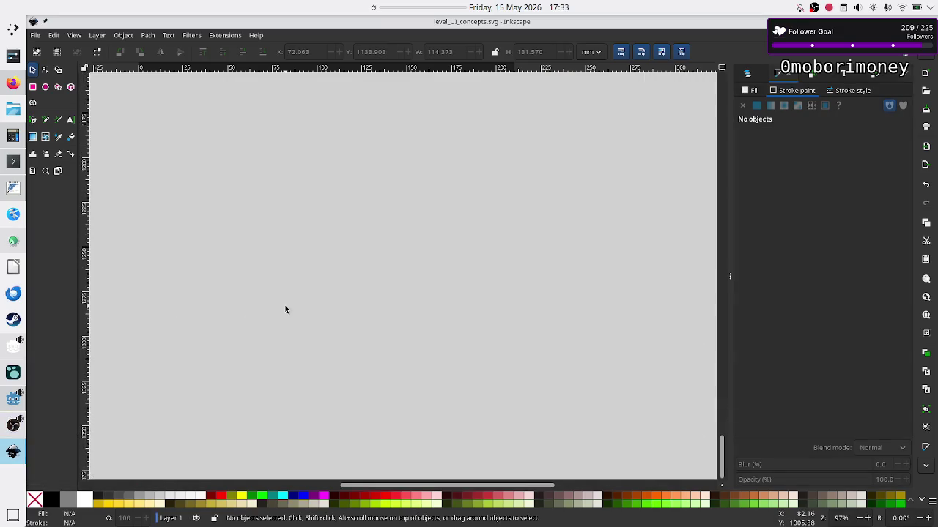
Step: Draw a small dark blue rectangle in an empty area of the canvas
{"action": "left_click", "coordinate": [33, 88]}
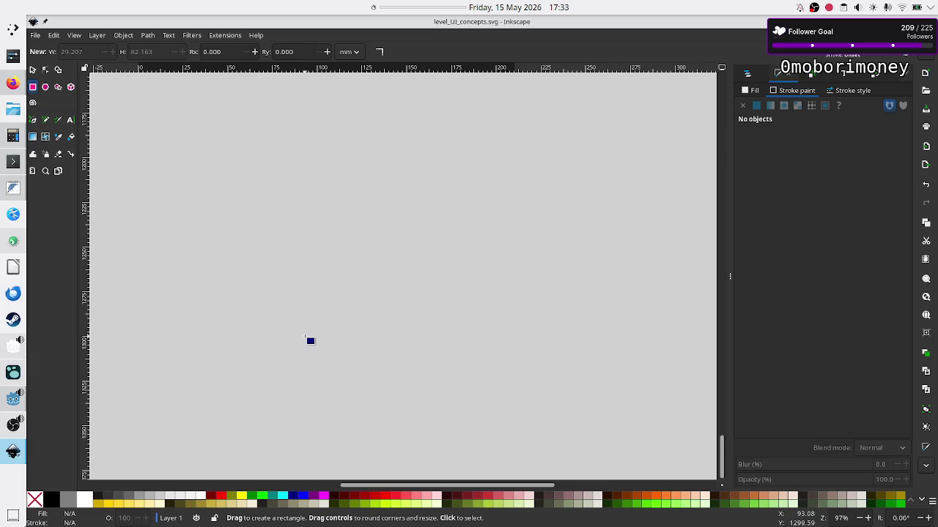
{"action": "left_click_drag", "start_coordinate": [322, 339], "coordinate": [343, 347]}
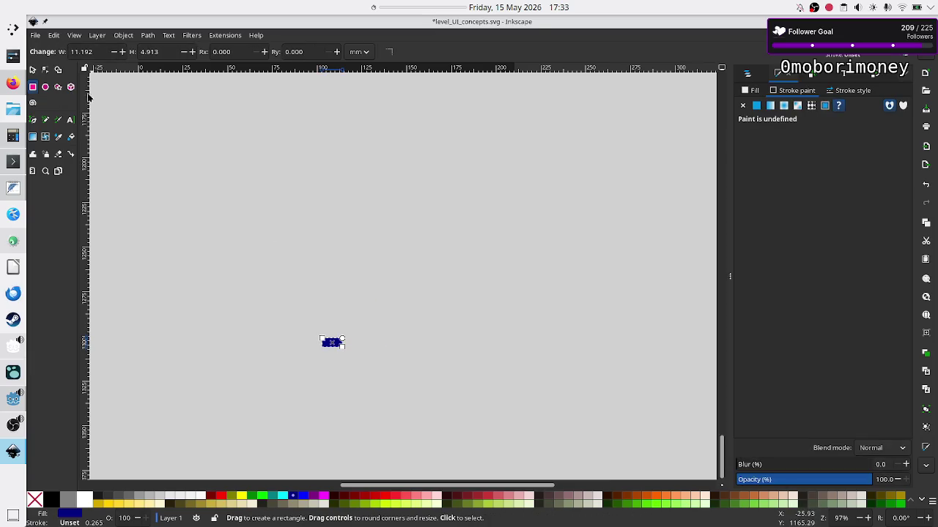
{"action": "left_click", "coordinate": [32, 69]}
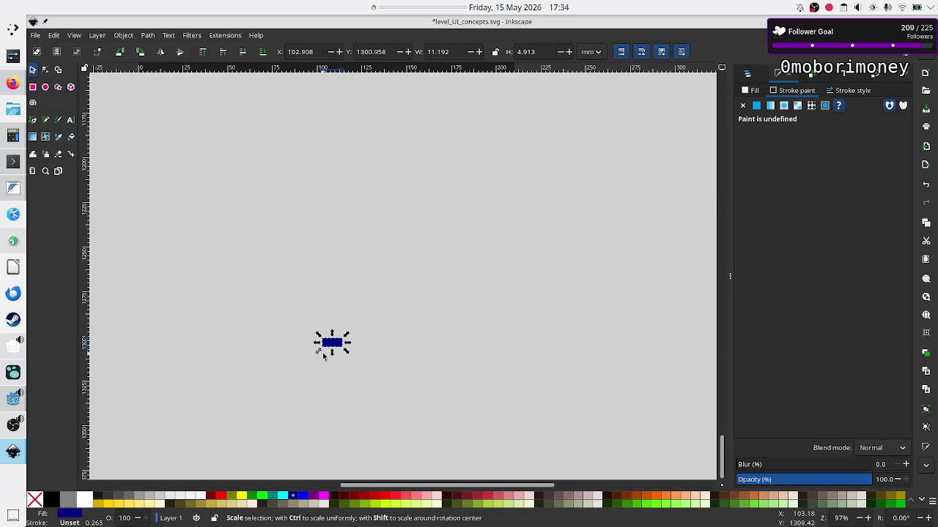
{"action": "left_click", "coordinate": [369, 372]}
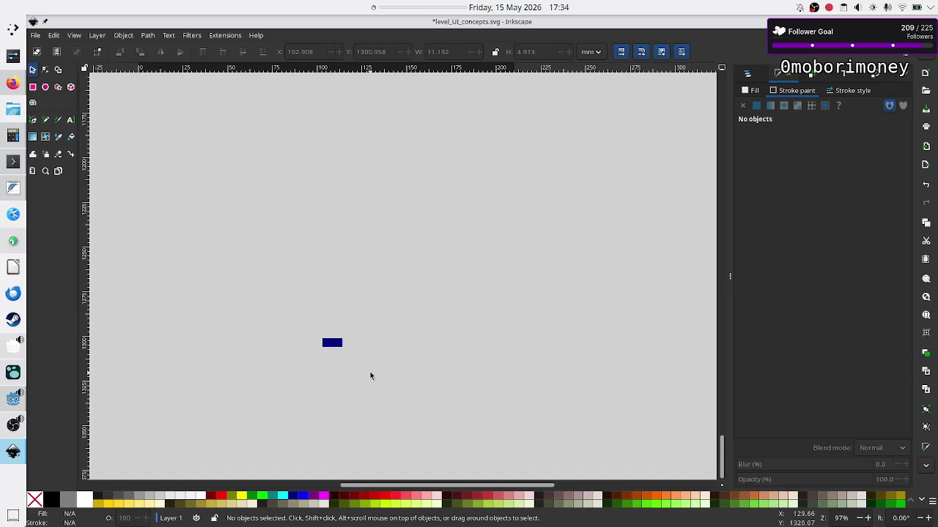
Step: Test selecting the blue rectangle with rubber-band drags and clearing the selection with Escape
{"action": "left_click_drag", "start_coordinate": [364, 368], "coordinate": [304, 318]}
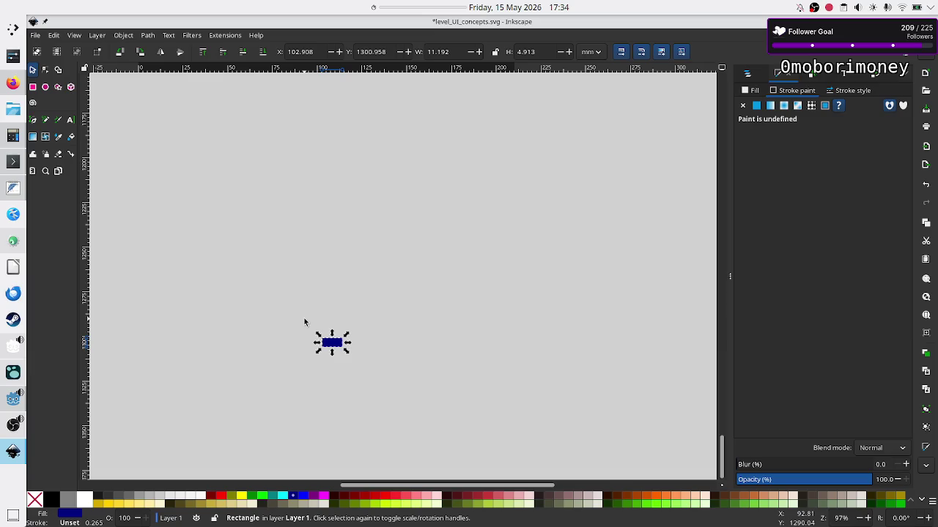
{"action": "left_click", "coordinate": [304, 321]}
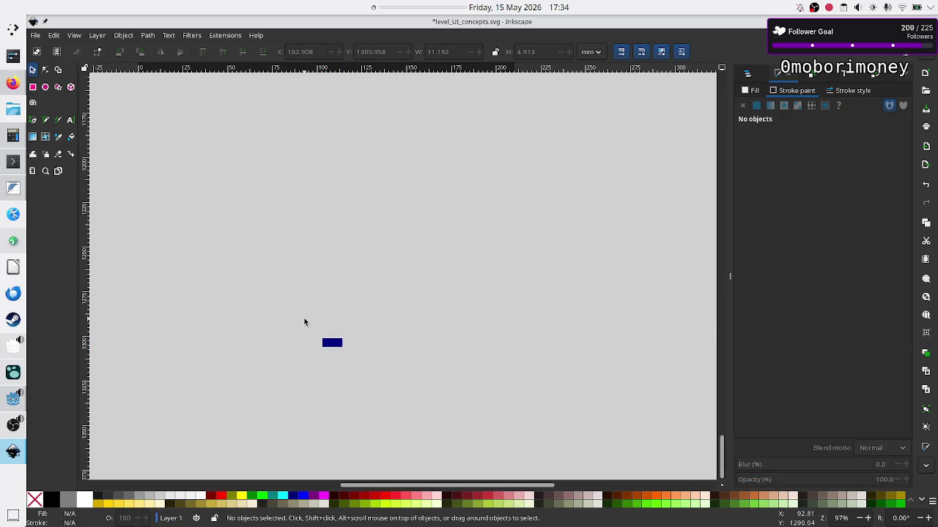
{"action": "mouse_move", "coordinate": [307, 331]}
{"action": "left_mouse_down"}
{"action": "mouse_move", "coordinate": [379, 364]}
{"action": "mouse_move", "coordinate": [320, 352]}
{"action": "mouse_move", "coordinate": [366, 361]}
{"action": "left_mouse_up"}
{"action": "key", "text": "Escape"}
{"action": "left_click_drag", "start_coordinate": [303, 318], "coordinate": [365, 379]}
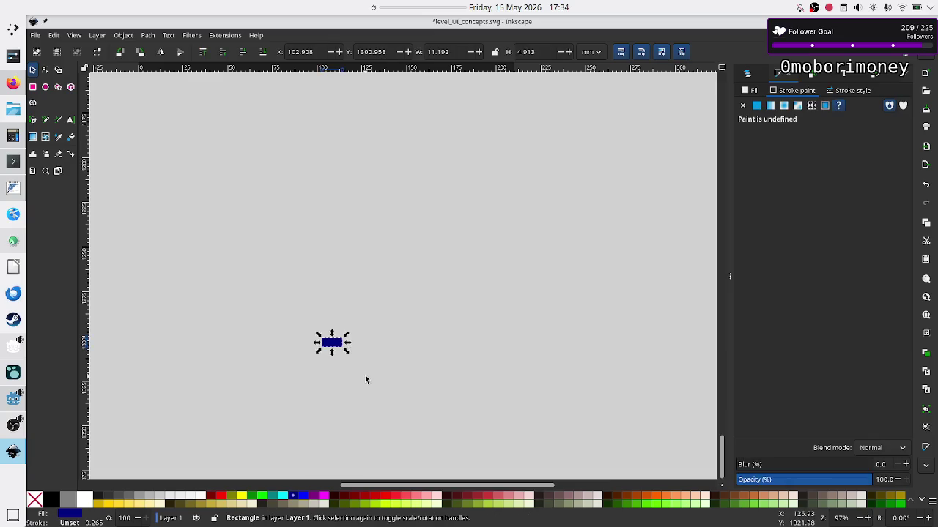
{"action": "key", "text": "Escape"}
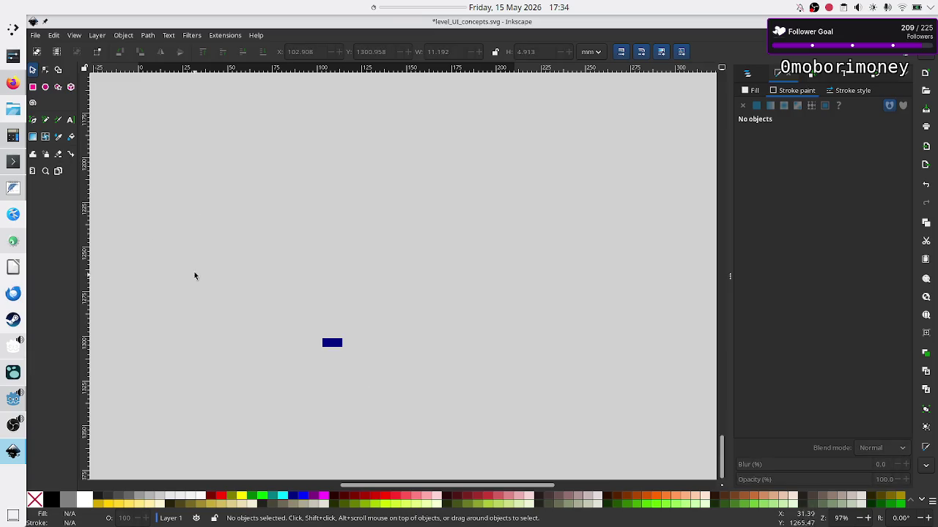
{"action": "left_click", "coordinate": [12, 135]}
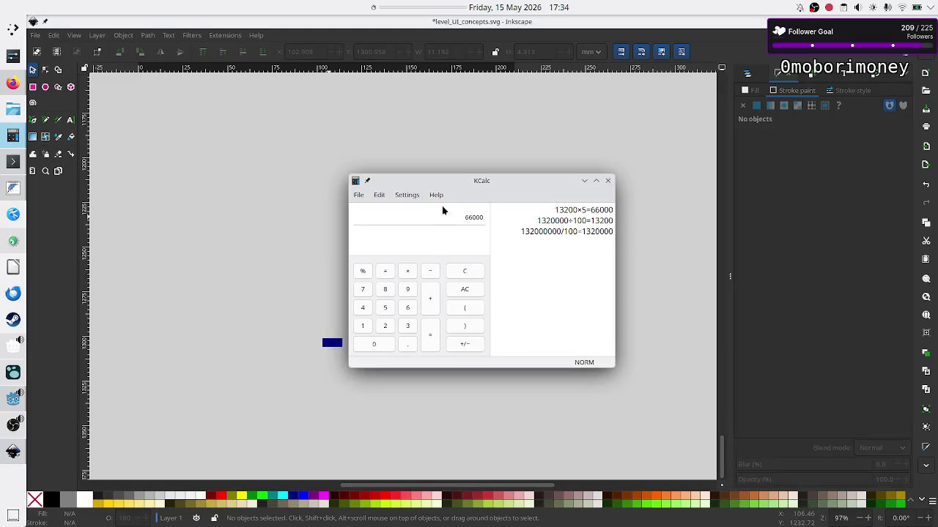
Step: In KCalc, compute 100000 × 0.1 = 10000, then 10000 × 5 = 50000
{"action": "key", "text": "Escape"}
{"action": "left_click_drag", "start_coordinate": [491, 184], "coordinate": [547, 180]}
{"action": "type", "text": "0000"}
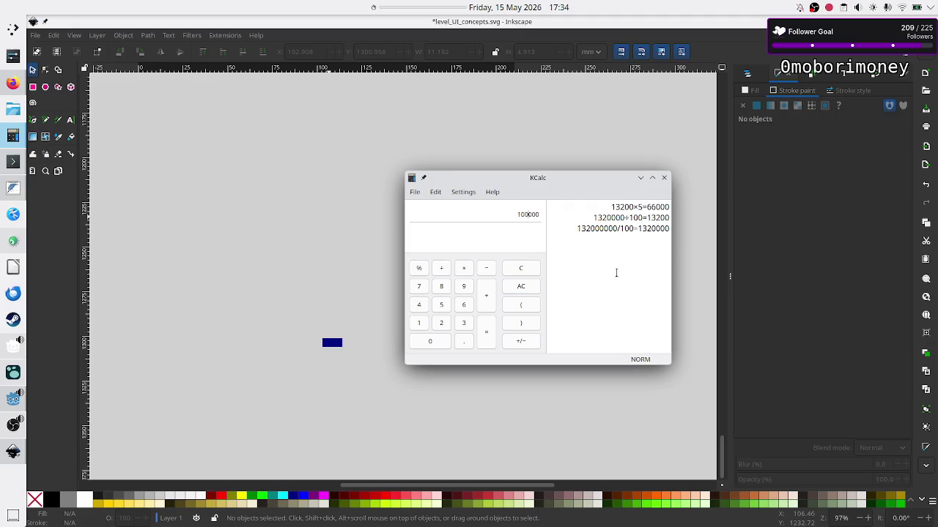
{"action": "key", "text": "shift+Right"}
{"action": "key", "text": "shift+Right"}
{"action": "key", "text": "shift+Right"}
{"action": "key", "text": "Right"}
{"action": "type", "text": "^"}
{"action": "type", "text": "0.1"}
{"action": "key", "text": "Return"}
{"action": "type", "text": "*"}
{"action": "type", "text": "5"}
{"action": "key", "text": "Return"}
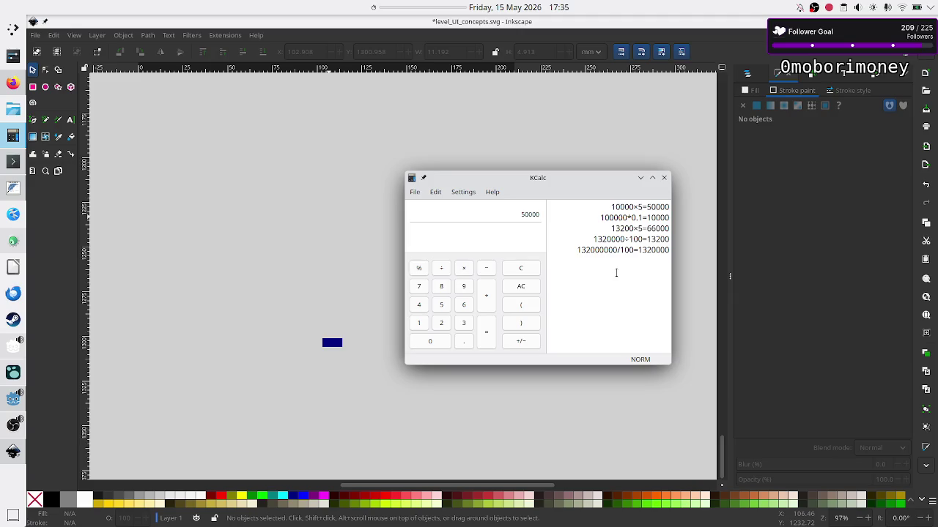
{"action": "left_click", "coordinate": [664, 177]}
Step: Rubber-band select the small blue test rectangle and delete it
{"action": "mouse_move", "coordinate": [299, 327]}
{"action": "left_mouse_down"}
{"action": "mouse_move", "coordinate": [398, 373]}
{"action": "mouse_move", "coordinate": [373, 360]}
{"action": "left_mouse_up"}
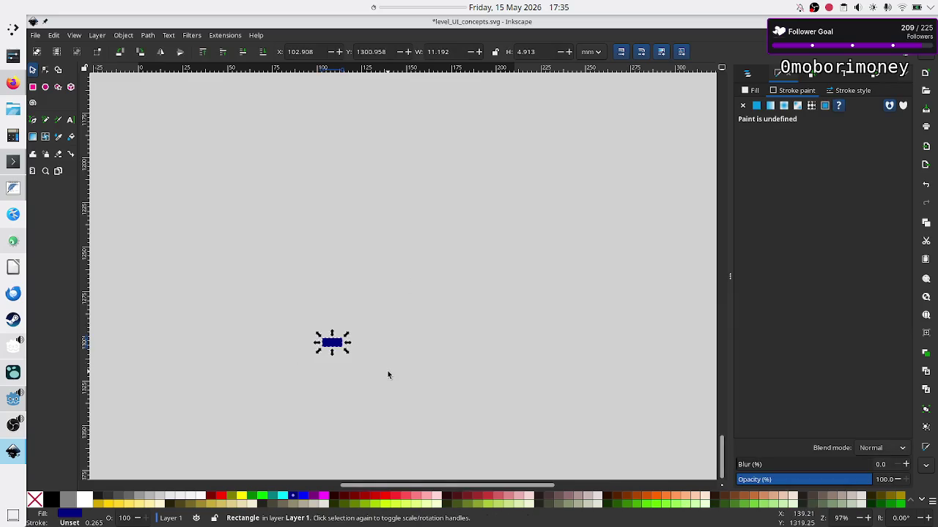
{"action": "left_click", "coordinate": [387, 371]}
{"action": "mouse_move", "coordinate": [287, 323]}
{"action": "left_mouse_down"}
{"action": "mouse_move", "coordinate": [384, 373]}
{"action": "mouse_move", "coordinate": [270, 310]}
{"action": "left_mouse_up"}
{"action": "left_click", "coordinate": [394, 372]}
{"action": "left_click", "coordinate": [271, 341]}
{"action": "left_click_drag", "start_coordinate": [286, 317], "coordinate": [377, 380]}
{"action": "left_click_drag", "start_coordinate": [270, 315], "coordinate": [373, 372]}
{"action": "left_click_drag", "start_coordinate": [268, 319], "coordinate": [380, 359]}
{"action": "mouse_move", "coordinate": [287, 317]}
{"action": "left_mouse_down"}
{"action": "mouse_move", "coordinate": [401, 400]}
{"action": "mouse_move", "coordinate": [378, 371]}
{"action": "left_mouse_up"}
{"action": "key", "text": "Delete"}
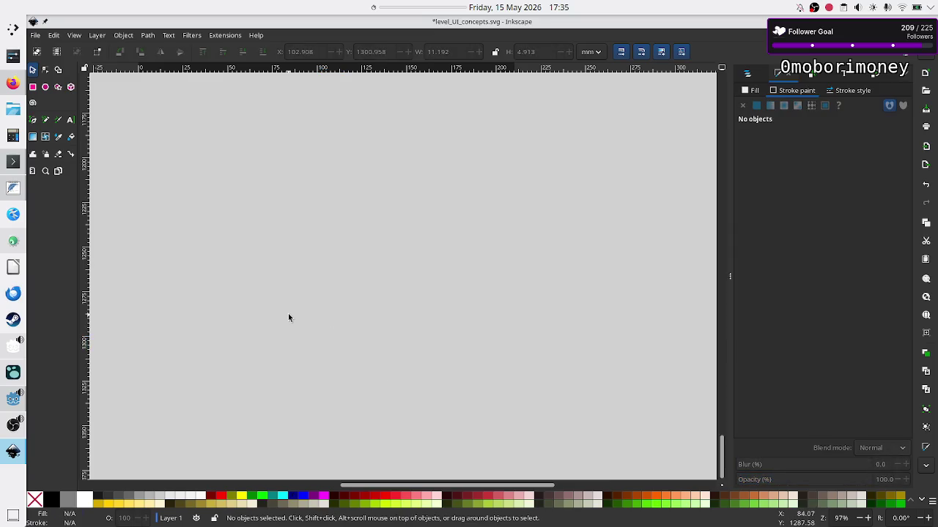
Step: Look over the rule grid and I/EO/S/O tape rows, then return to Godot
{"action": "scroll", "coordinate": [536, 319], "scroll_direction": "up", "scroll_amount": 10}
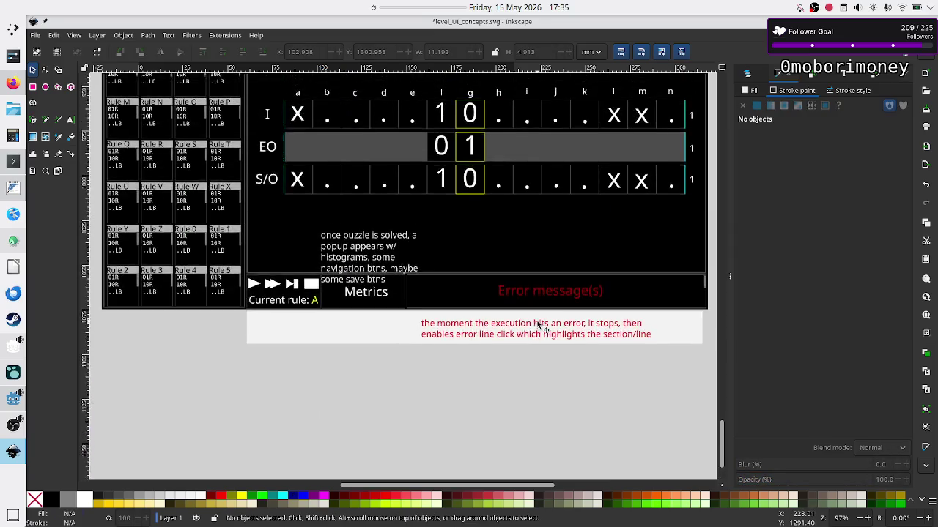
{"action": "scroll", "coordinate": [536, 324], "scroll_direction": "down", "scroll_amount": 3}
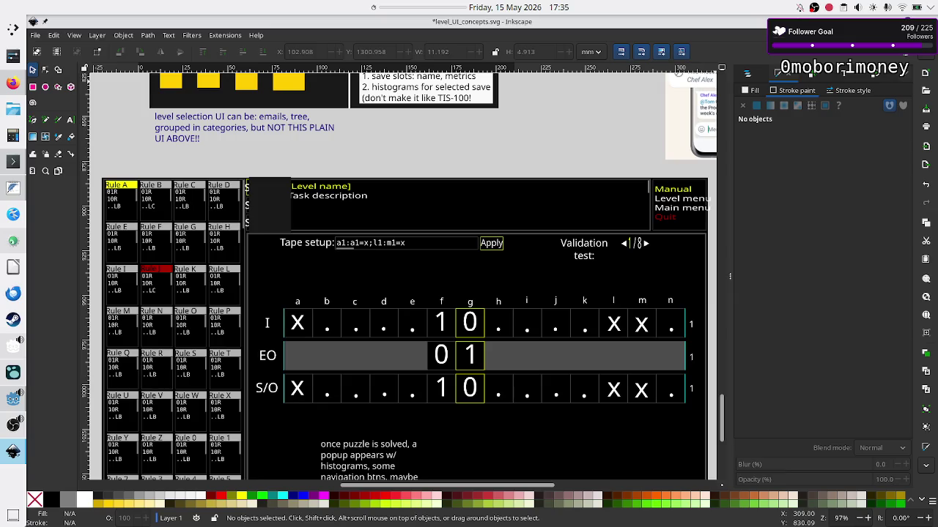
{"action": "key", "text": "alt+Tab"}
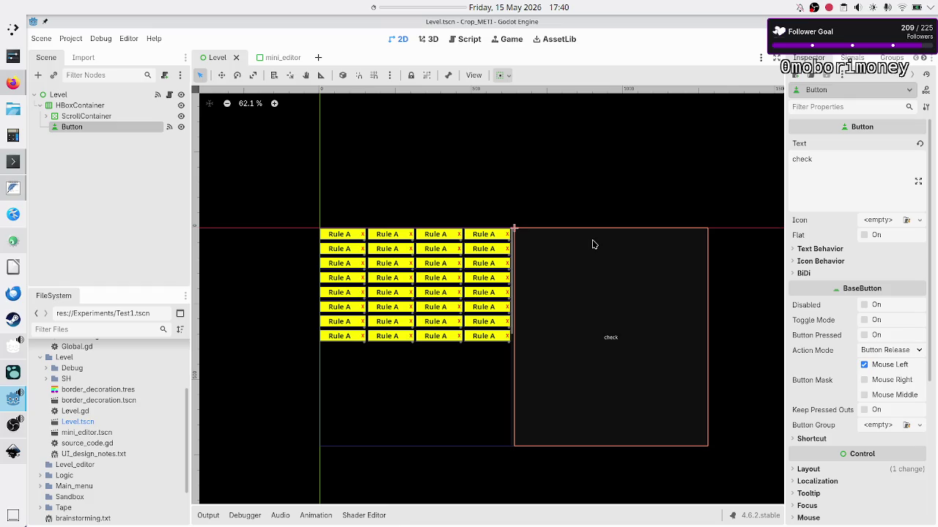
Step: Switch to Inkscape to view the level_UI_concepts.svg mockup for reference
{"action": "key", "text": "alt+Tab"}
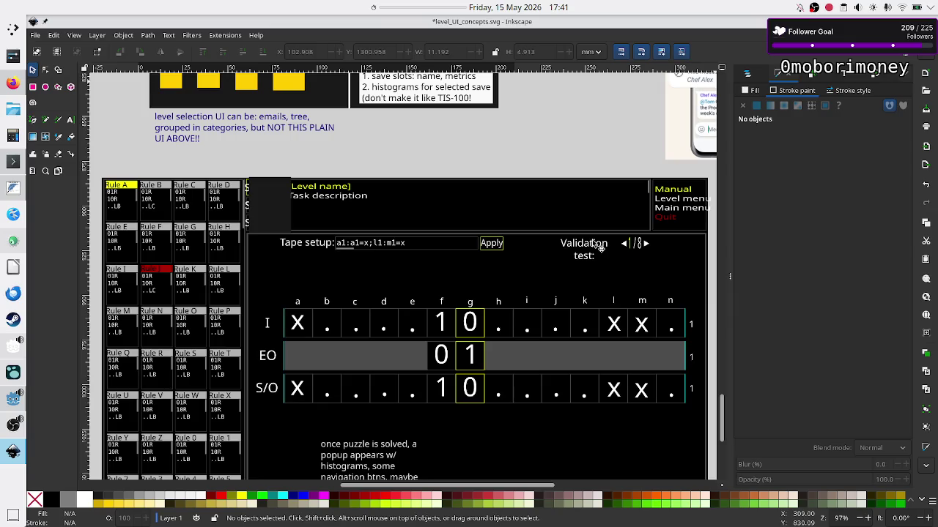
Step: Return to the Godot Level.tscn scene with its Rule A grid and check button
{"action": "key", "text": "alt+Tab"}
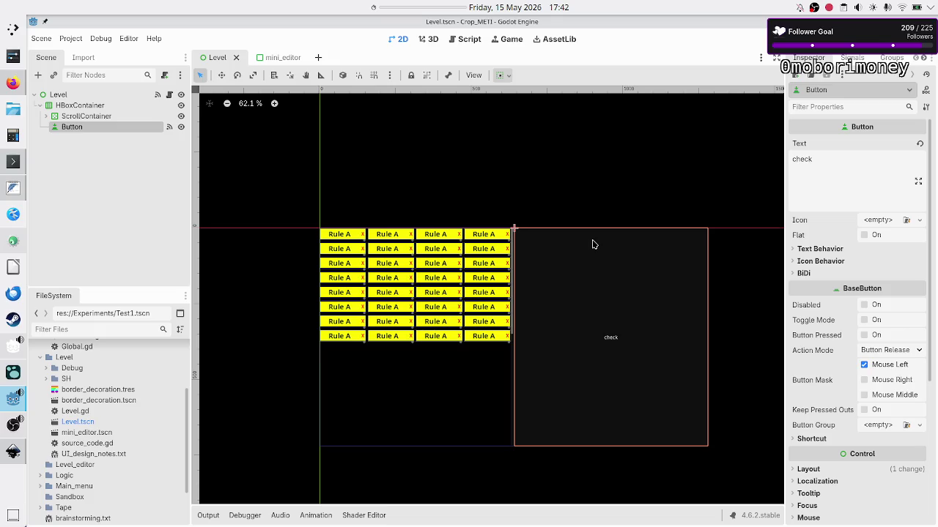
{"action": "left_click", "coordinate": [301, 197]}
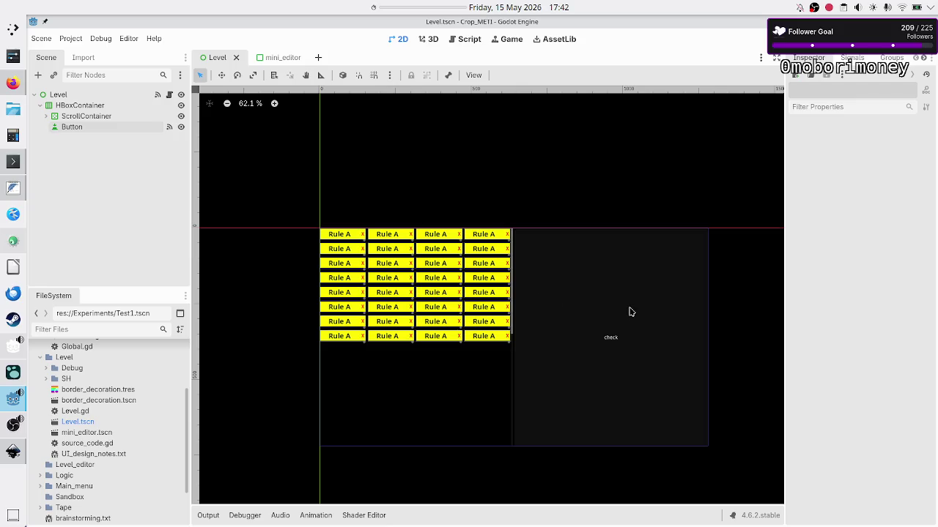
{"action": "left_click", "coordinate": [629, 312]}
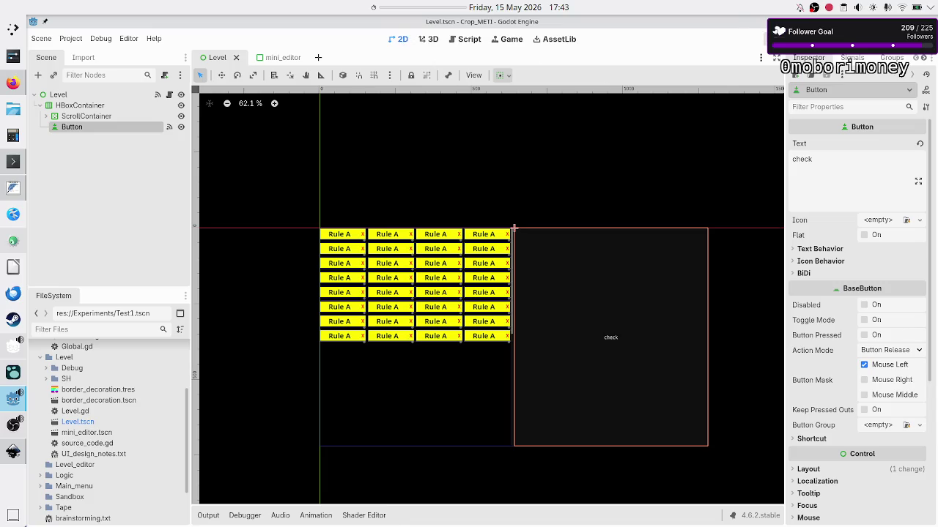
{"action": "left_click", "coordinate": [765, 38]}
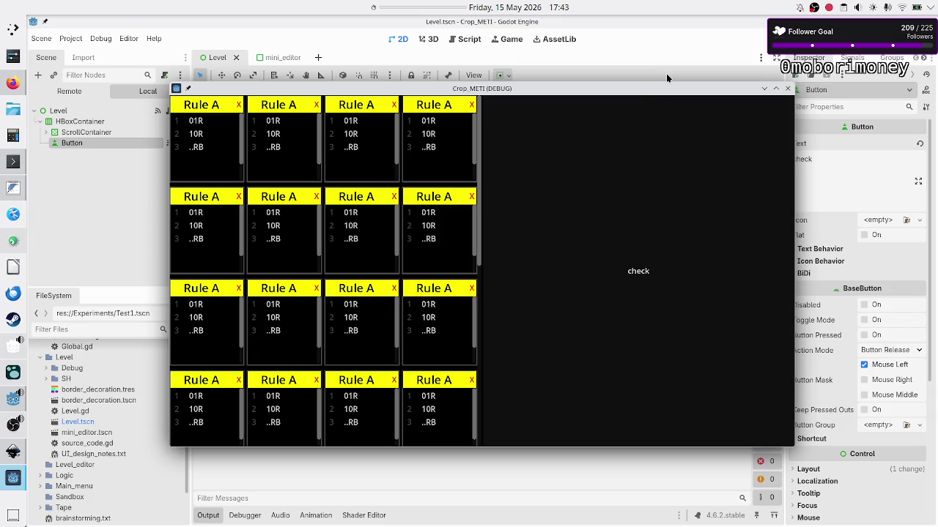
Step: Maximize and restore the running game window, then scroll the rule grid sideways
{"action": "double_click", "coordinate": [666, 73]}
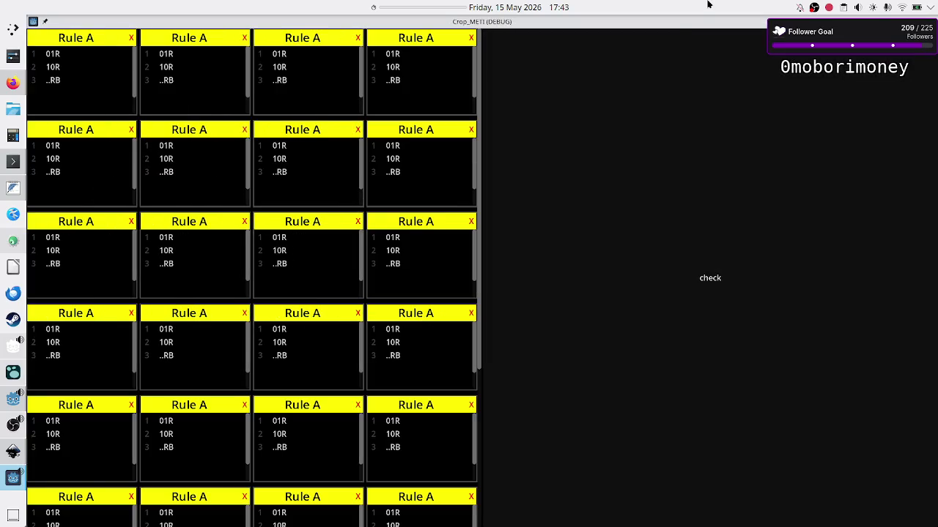
{"action": "double_click", "coordinate": [678, 26]}
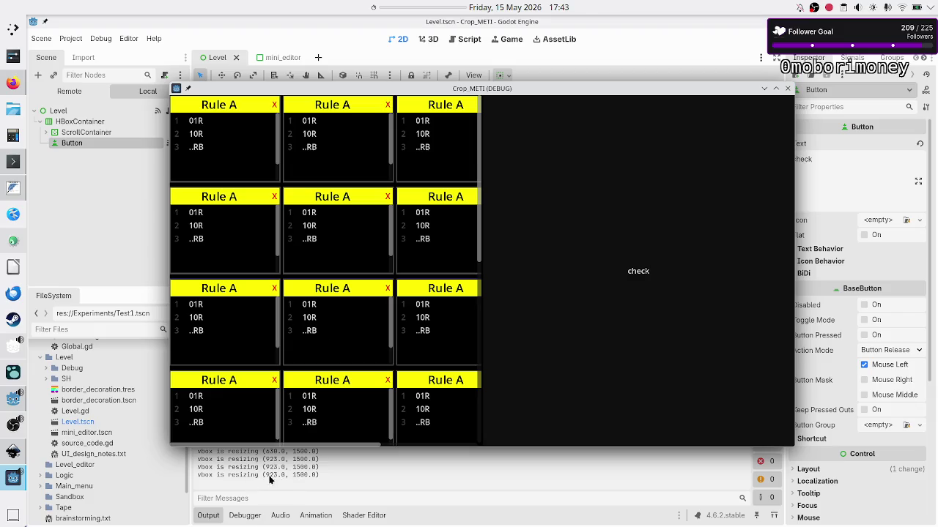
{"action": "scroll", "coordinate": [373, 312], "scroll_direction": "right", "scroll_amount": 1}
{"action": "scroll", "coordinate": [374, 311], "scroll_direction": "left", "scroll_amount": 1}
{"action": "scroll", "coordinate": [373, 311], "scroll_direction": "right", "scroll_amount": 1}
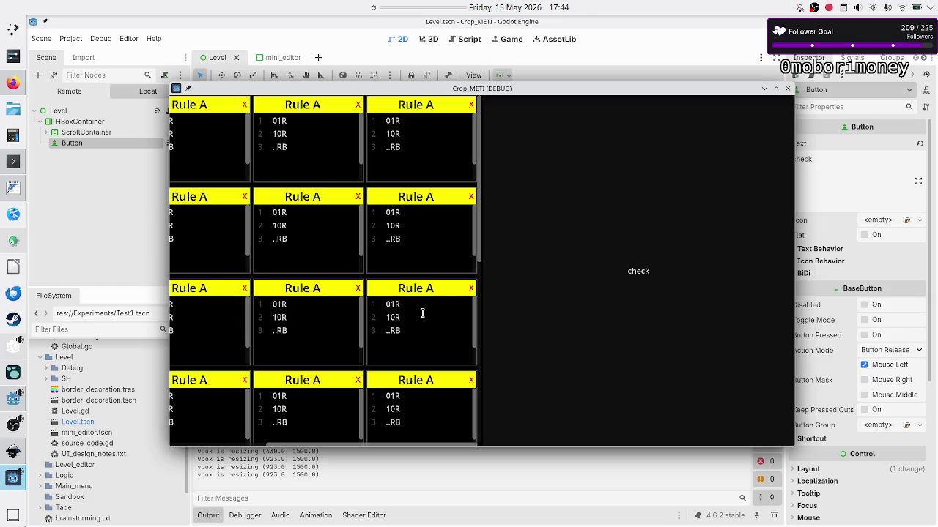
Step: Press the check button four times, then close the game window to stop the run
{"action": "left_click", "coordinate": [613, 309]}
{"action": "left_click", "coordinate": [613, 309]}
{"action": "left_click", "coordinate": [613, 310]}
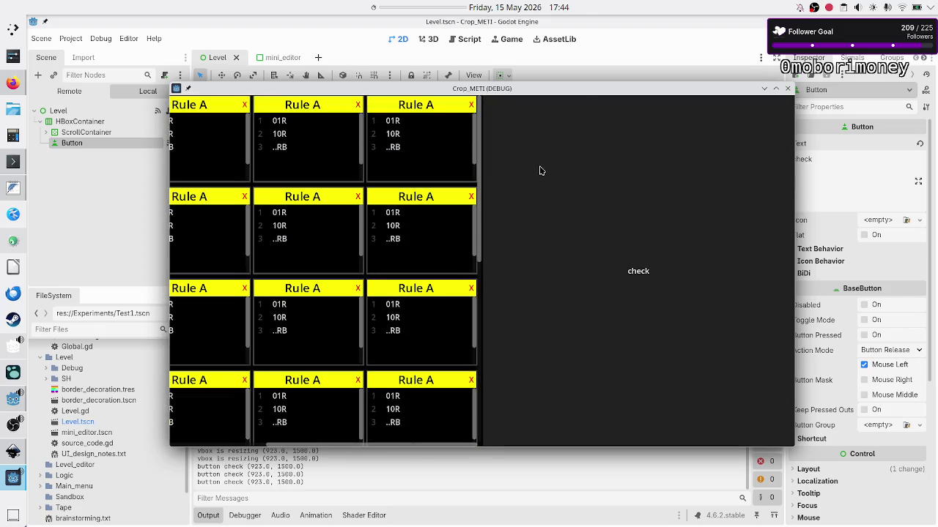
{"action": "left_click", "coordinate": [582, 100]}
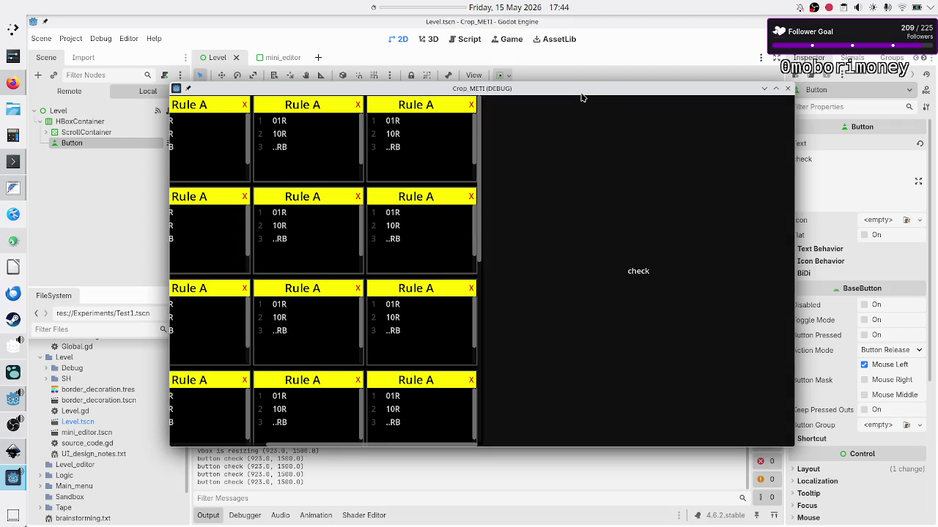
{"action": "double_click", "coordinate": [583, 91]}
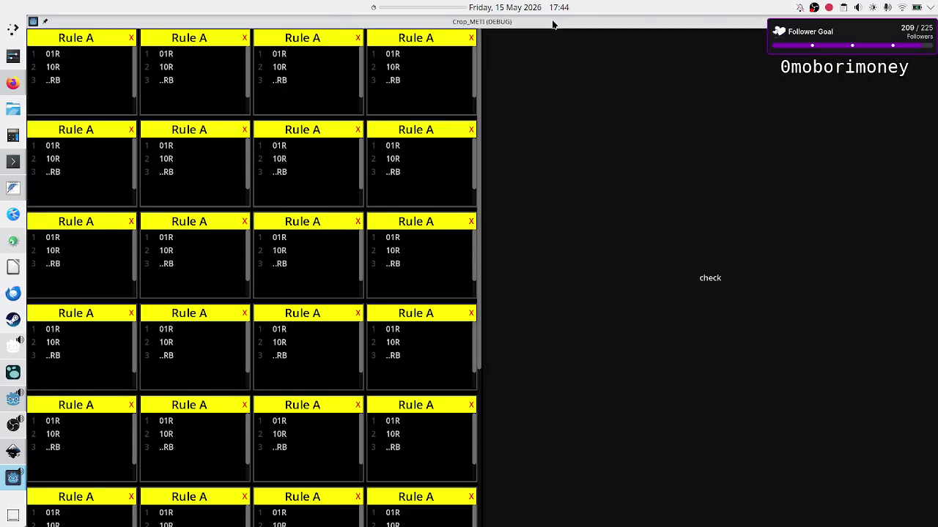
{"action": "double_click", "coordinate": [553, 23]}
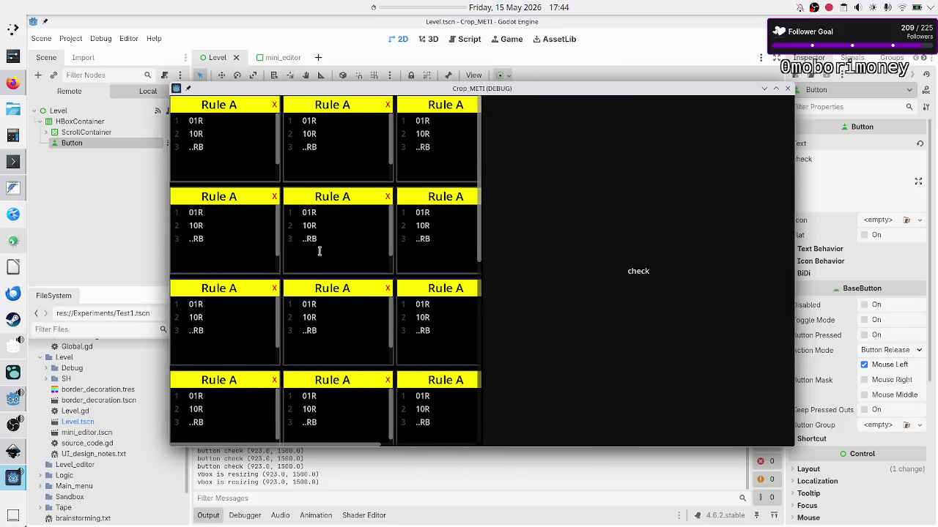
{"action": "left_click", "coordinate": [788, 89]}
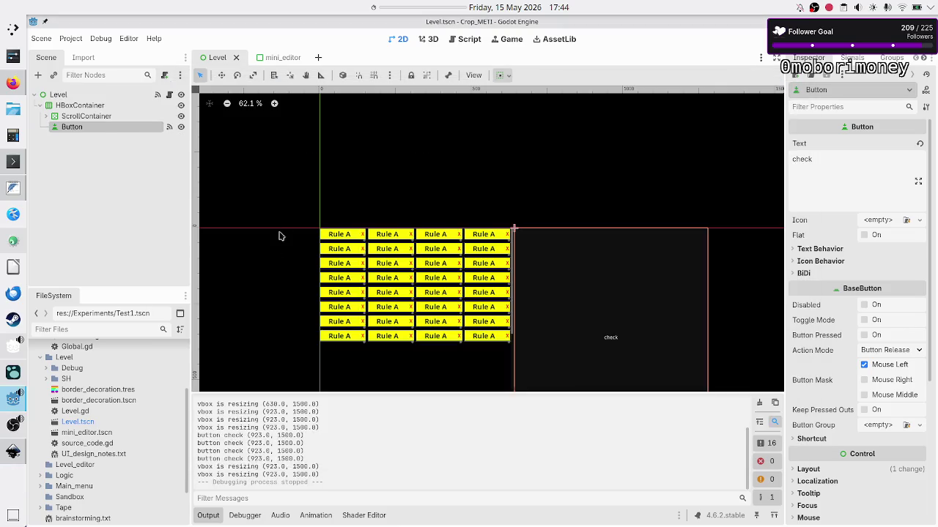
Step: Scroll around the Inkscape mockup's rule panel and tape area, then return to Godot
{"action": "key", "text": "alt+Tab"}
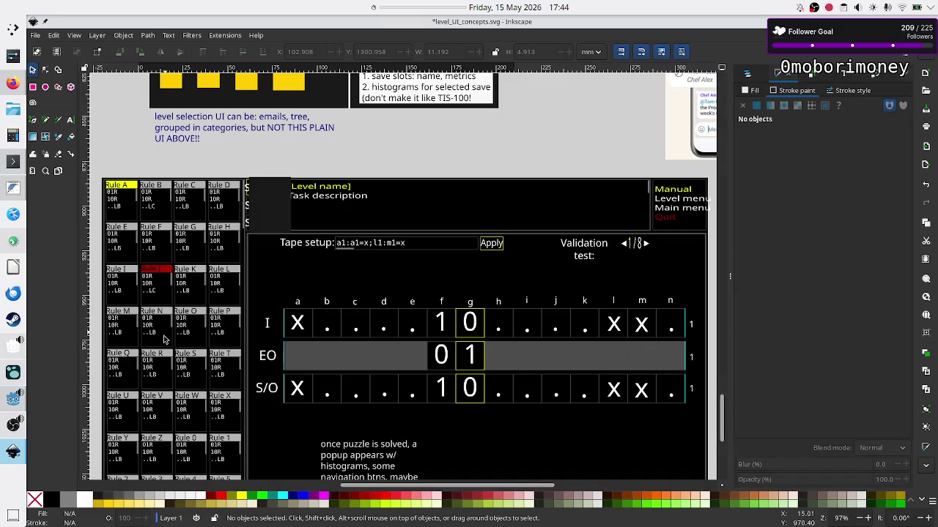
{"action": "scroll", "coordinate": [164, 339], "scroll_direction": "down", "scroll_amount": 4}
{"action": "scroll", "coordinate": [165, 338], "scroll_direction": "up", "scroll_amount": 1}
{"action": "scroll", "coordinate": [164, 339], "scroll_direction": "left", "scroll_amount": 1}
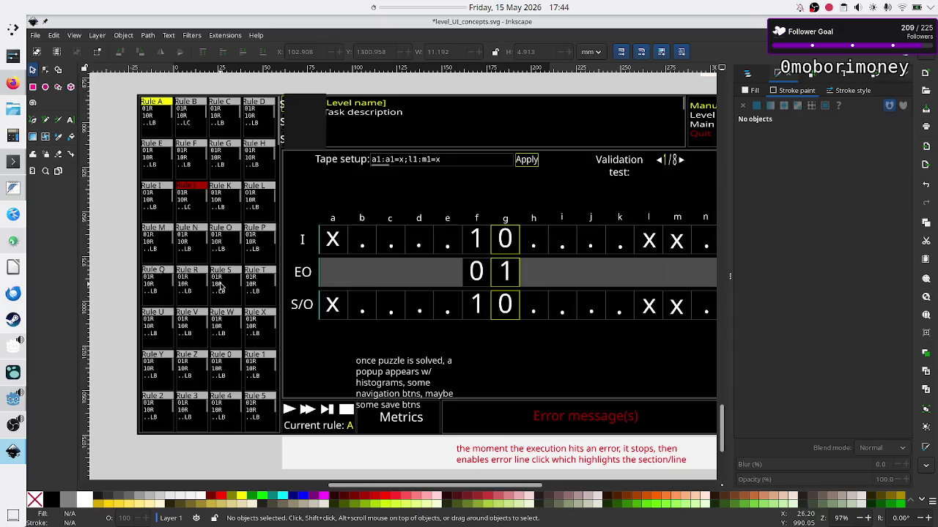
{"action": "scroll", "coordinate": [379, 293], "scroll_direction": "right", "scroll_amount": 5}
{"action": "scroll", "coordinate": [378, 294], "scroll_direction": "left", "scroll_amount": 3}
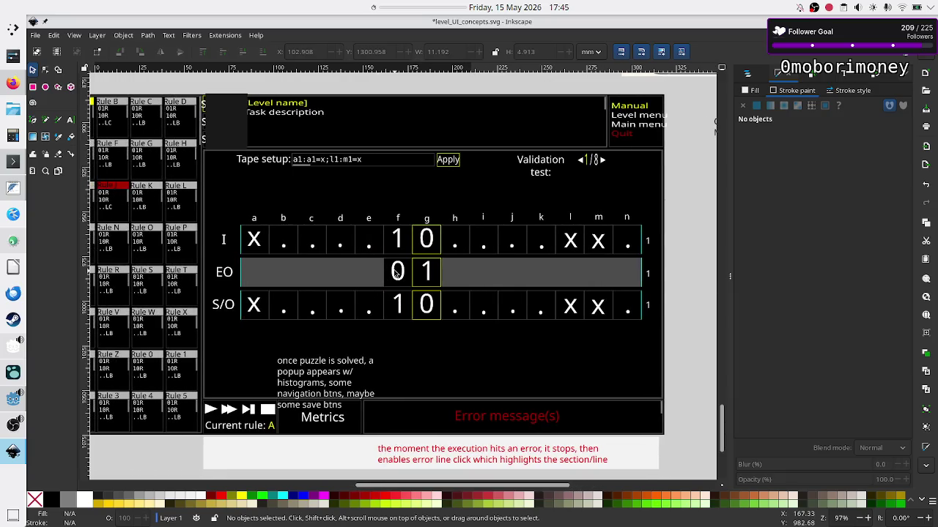
{"action": "key", "text": "alt+Tab"}
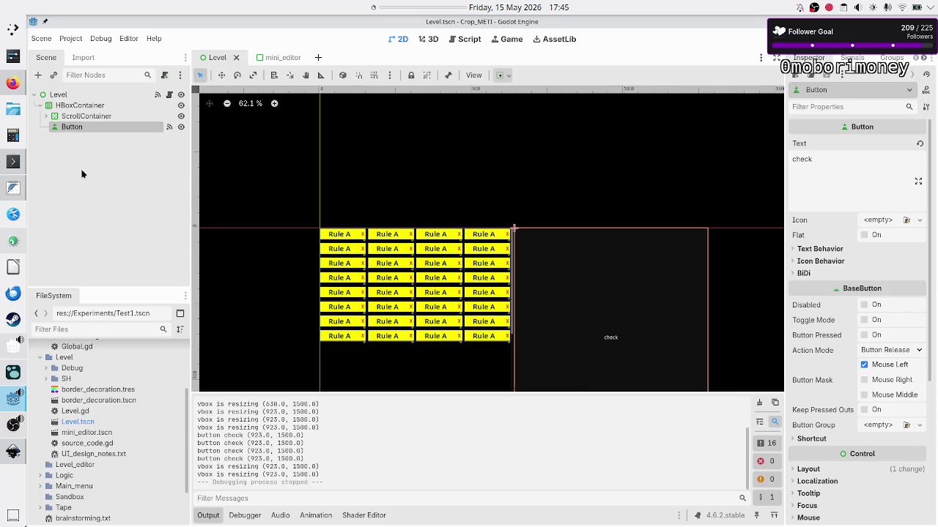
Step: Delete the check Button and add a VBoxContainer under the HBoxContainer
{"action": "key", "text": "Delete"}
{"action": "key", "text": "Return"}
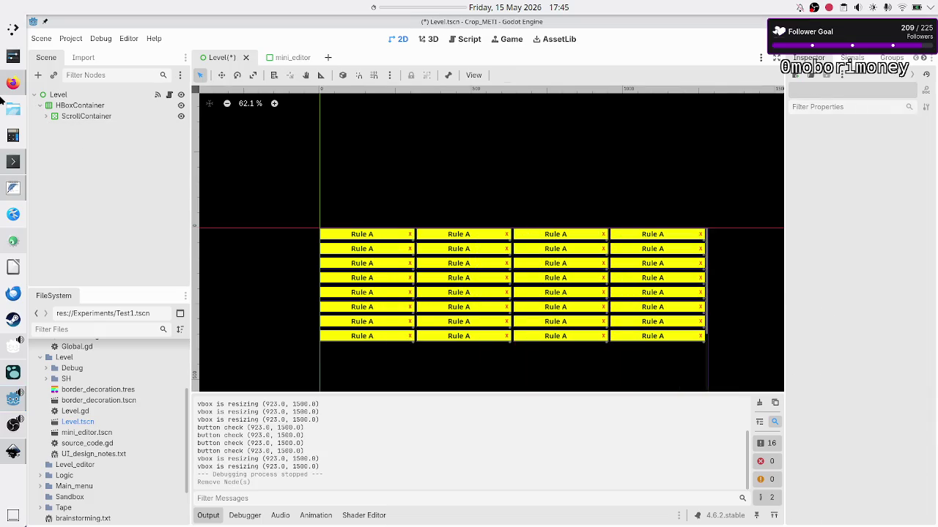
{"action": "left_click", "coordinate": [63, 106]}
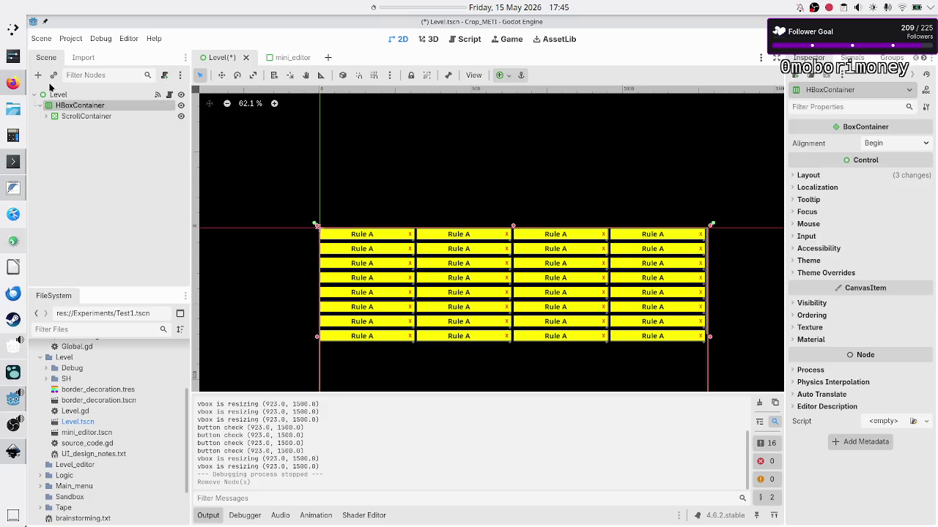
{"action": "left_click", "coordinate": [38, 75]}
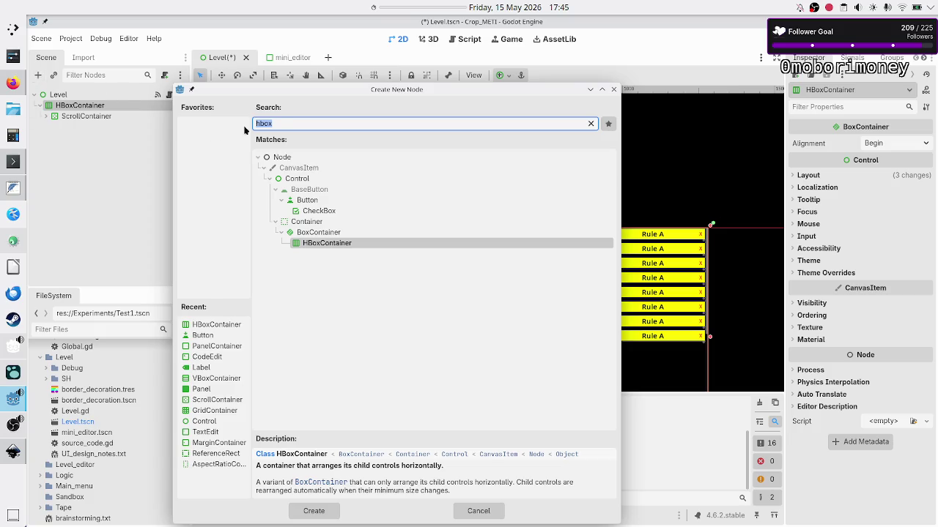
{"action": "key", "text": "BackSpace"}
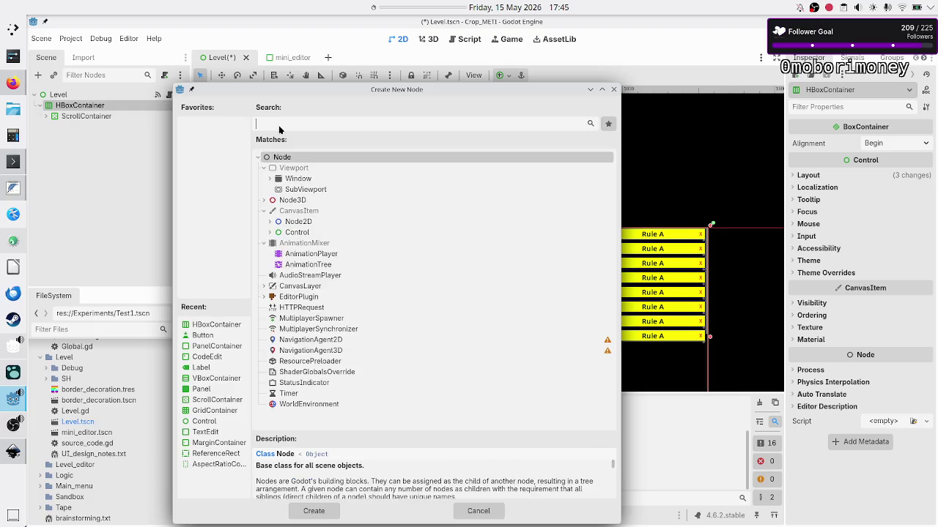
{"action": "type", "text": "vbox"}
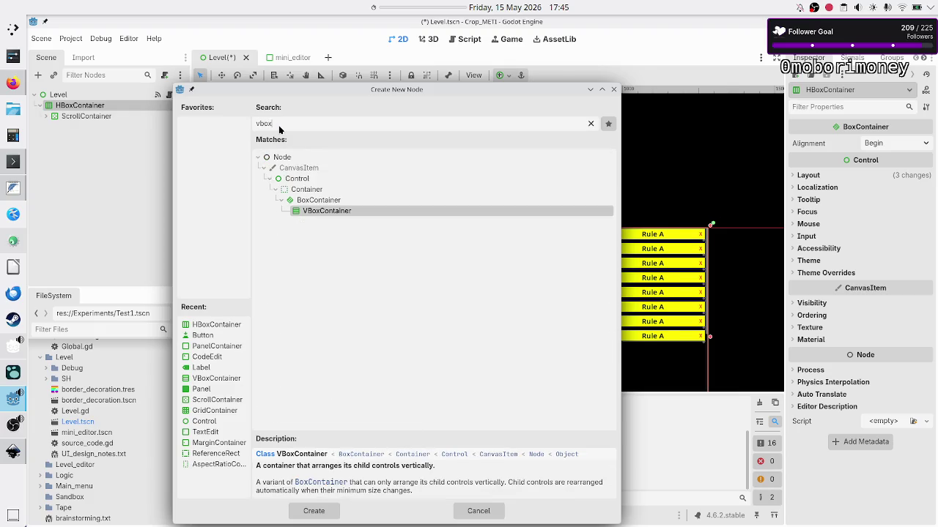
{"action": "key", "text": "Return"}
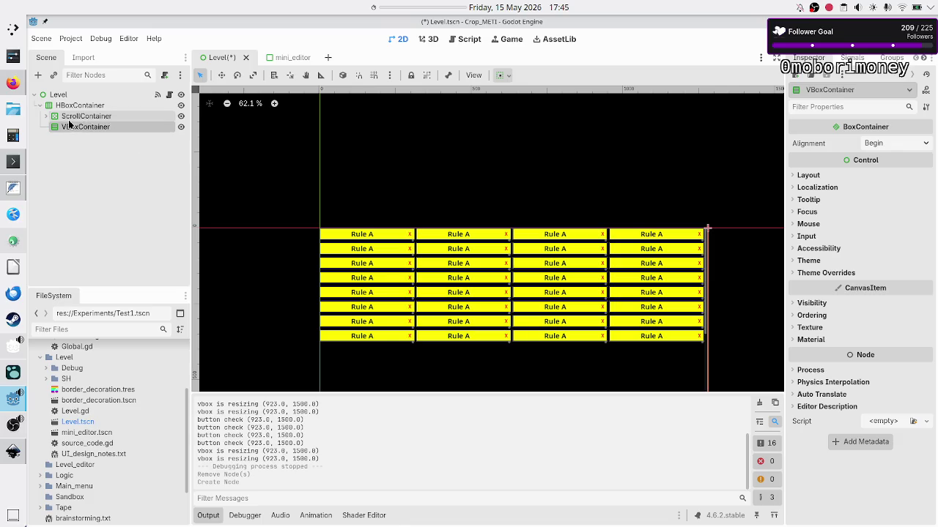
Step: Select the new VBoxContainer and switch to the Inkscape mockup
{"action": "left_click", "coordinate": [71, 118]}
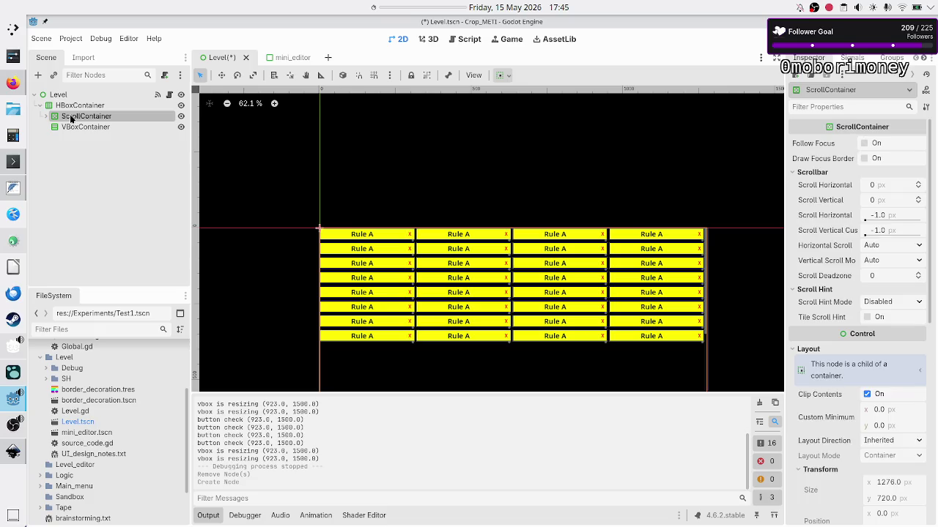
{"action": "left_click", "coordinate": [93, 127]}
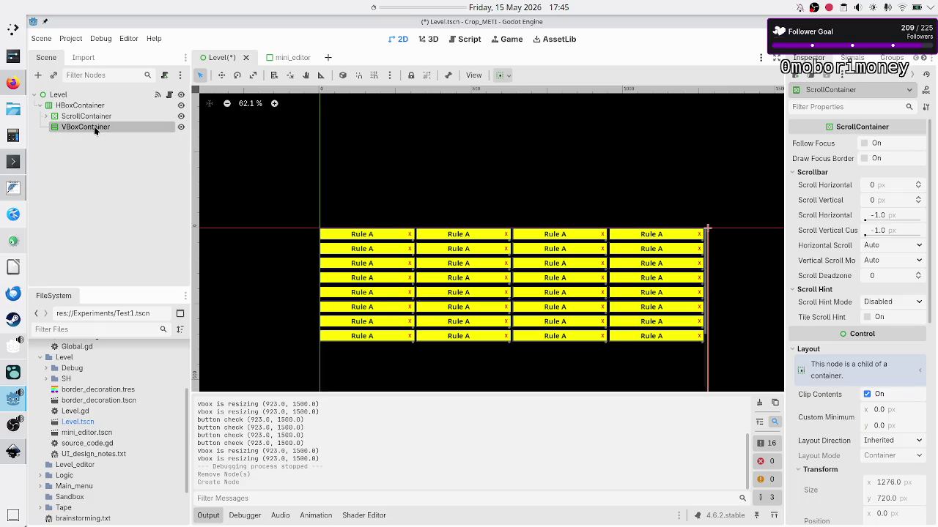
{"action": "key", "text": "alt+Tab"}
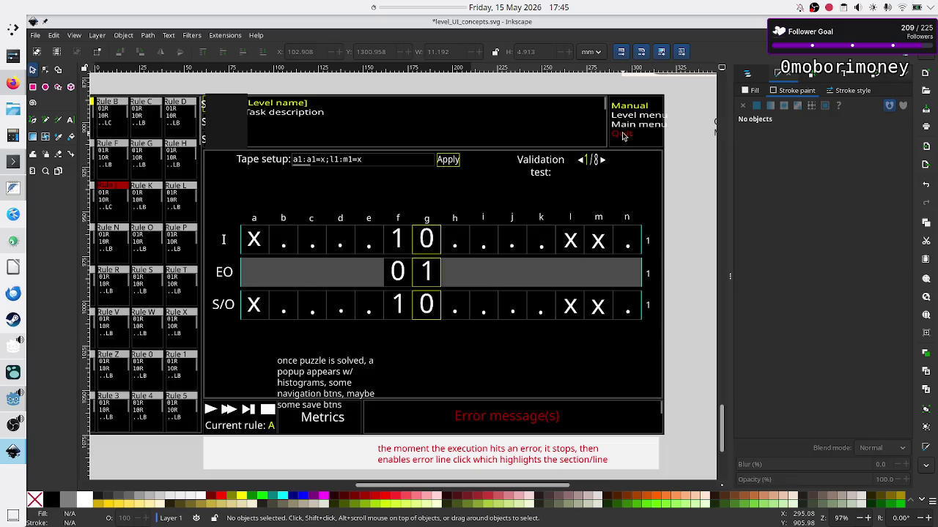
Step: Add an HBoxContainer as a child of the VBoxContainer
{"action": "key", "text": "alt+Tab"}
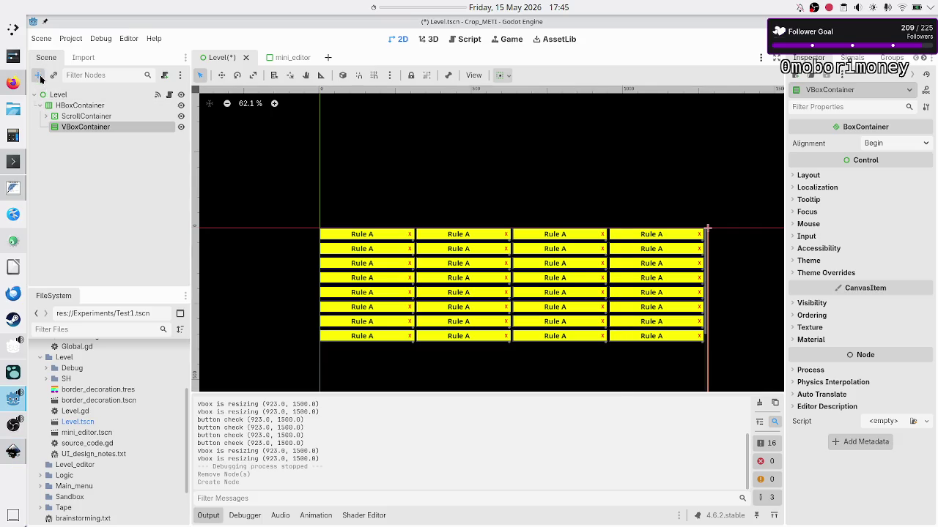
{"action": "left_click", "coordinate": [38, 75]}
{"action": "type", "text": "hbox"}
{"action": "key", "text": "Return"}
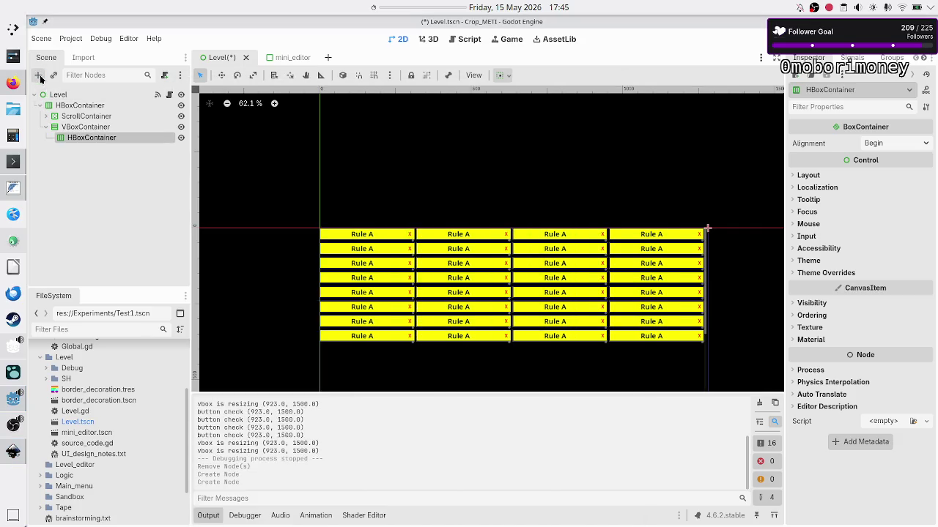
{"action": "key", "text": "alt+Tab"}
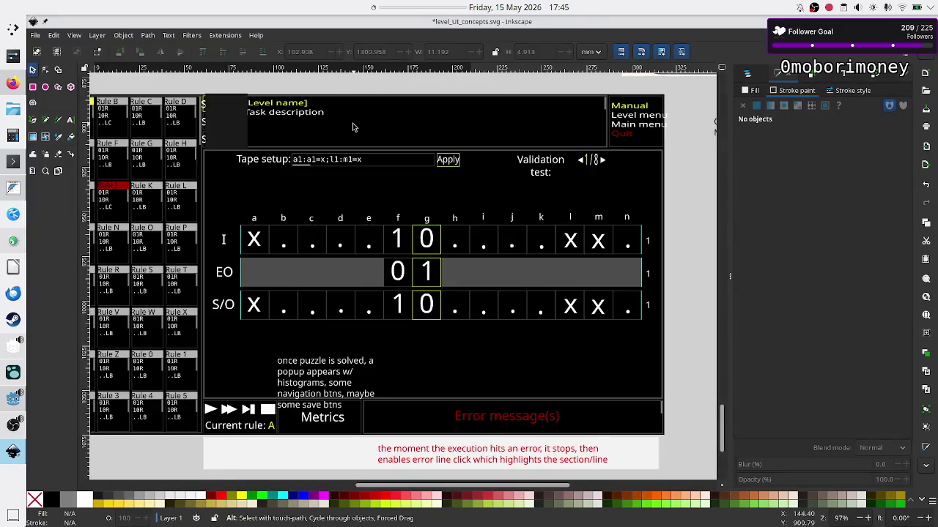
Step: Add a PanelContainer inside the new HBoxContainer
{"action": "key", "text": "alt+Tab"}
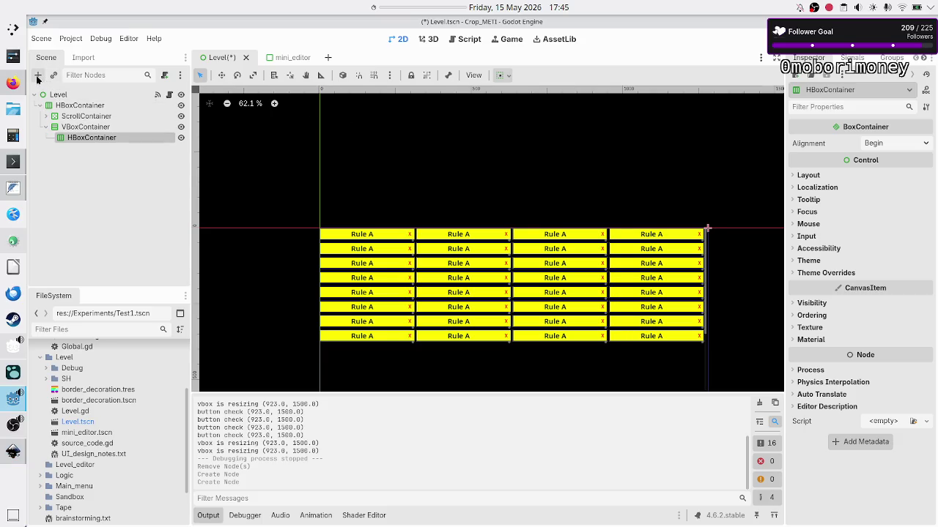
{"action": "left_click", "coordinate": [38, 76]}
{"action": "type", "text": "panelc"}
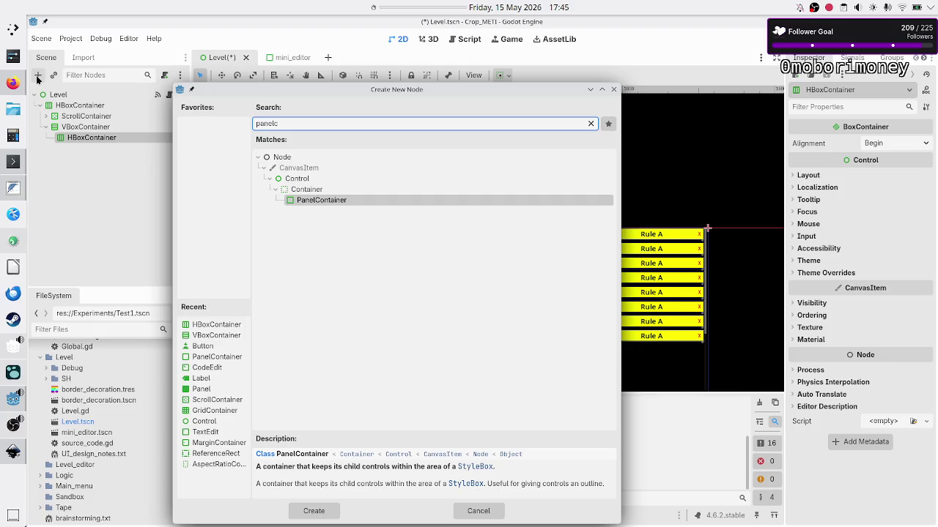
{"action": "key", "text": "Return"}
{"action": "key", "text": "alt+Tab"}
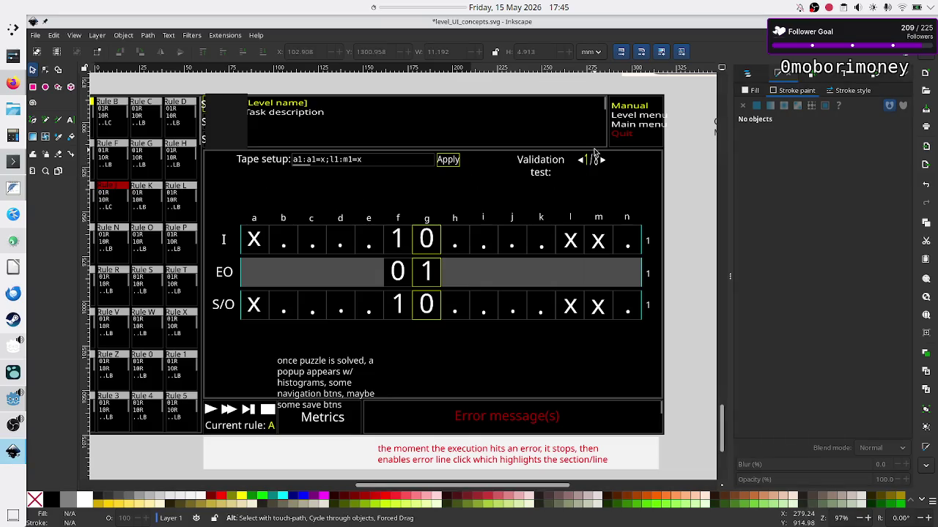
Step: Add a RichTextLabel inside the first PanelContainer, then select the HBoxContainer
{"action": "scroll", "coordinate": [595, 153], "scroll_direction": "up", "scroll_amount": 3, "text": "ctrl"}
{"action": "scroll", "coordinate": [594, 150], "scroll_direction": "up", "scroll_amount": 3}
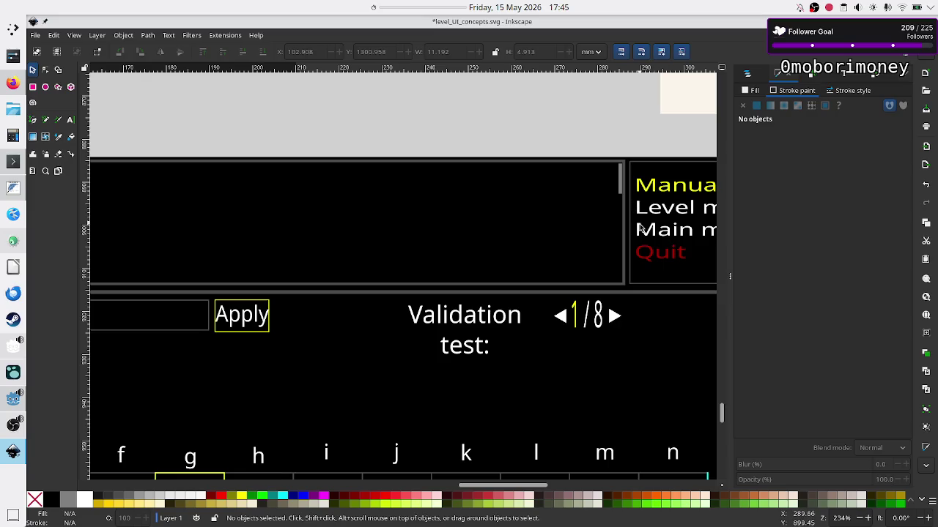
{"action": "scroll", "coordinate": [622, 241], "scroll_direction": "left", "scroll_amount": 10}
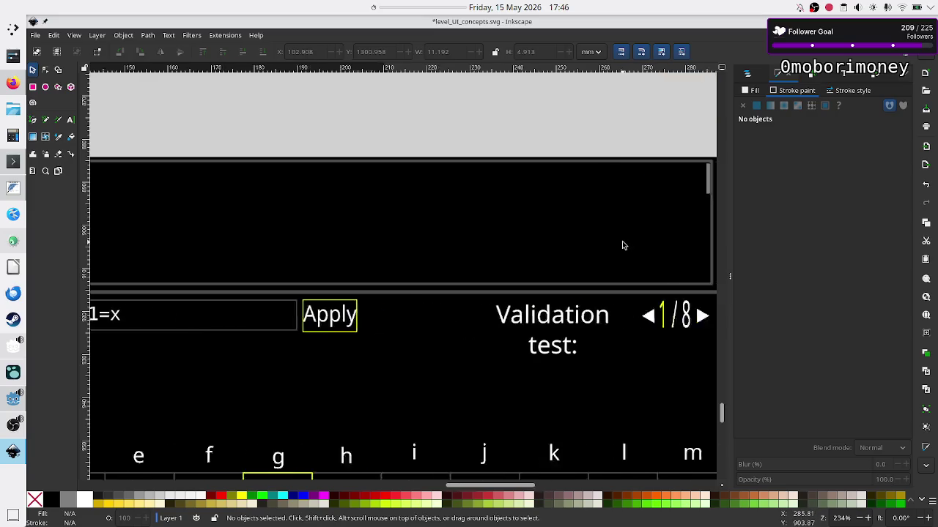
{"action": "scroll", "coordinate": [622, 246], "scroll_direction": "right", "scroll_amount": 10}
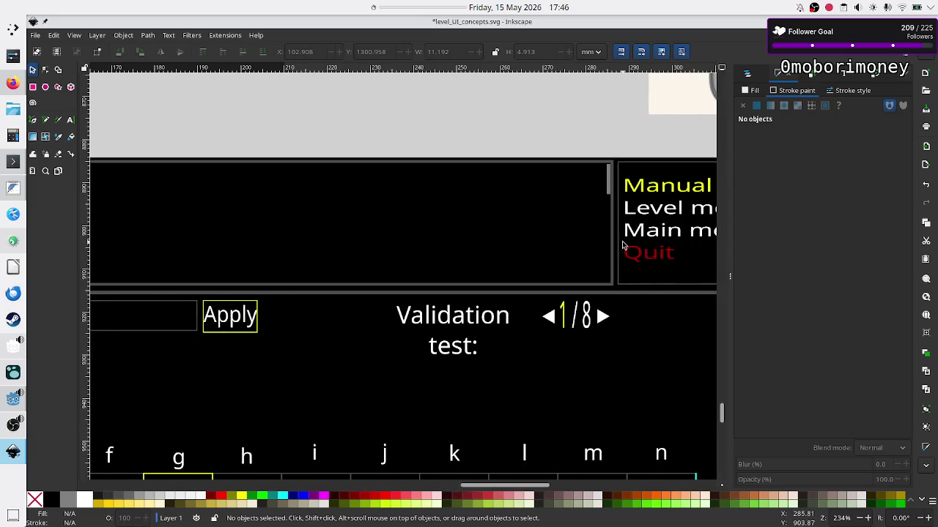
{"action": "scroll", "coordinate": [622, 245], "scroll_direction": "left", "scroll_amount": 8}
{"action": "key", "text": "alt+Tab"}
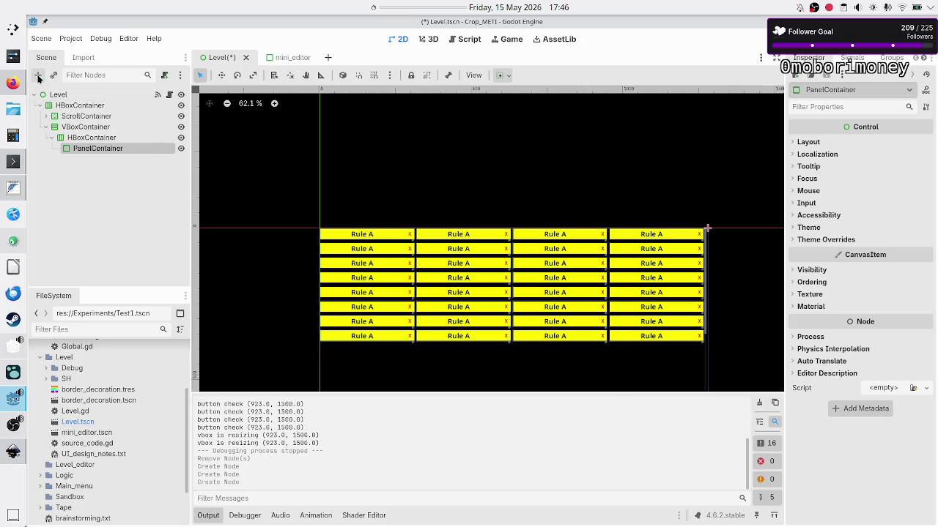
{"action": "left_click", "coordinate": [38, 75]}
{"action": "type", "text": "rich"}
{"action": "key", "text": "Return"}
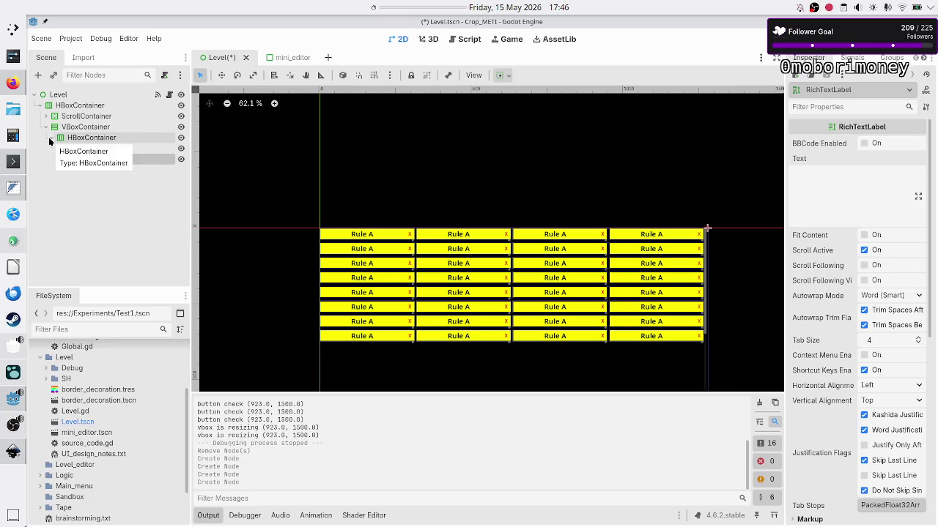
{"action": "left_click", "coordinate": [56, 147]}
{"action": "left_click", "coordinate": [90, 139]}
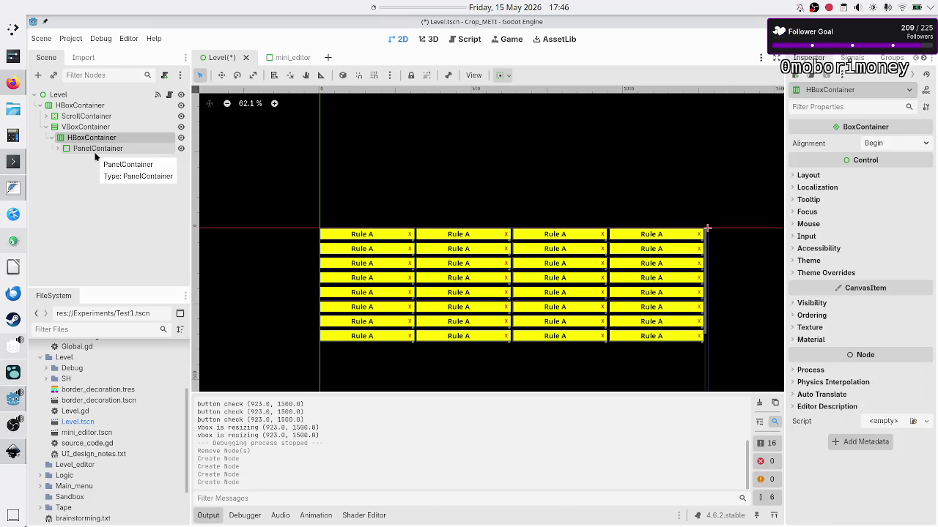
Step: Add a second PanelContainer (PanelContainer2) under the HBoxContainer
{"action": "key", "text": "alt+Tab"}
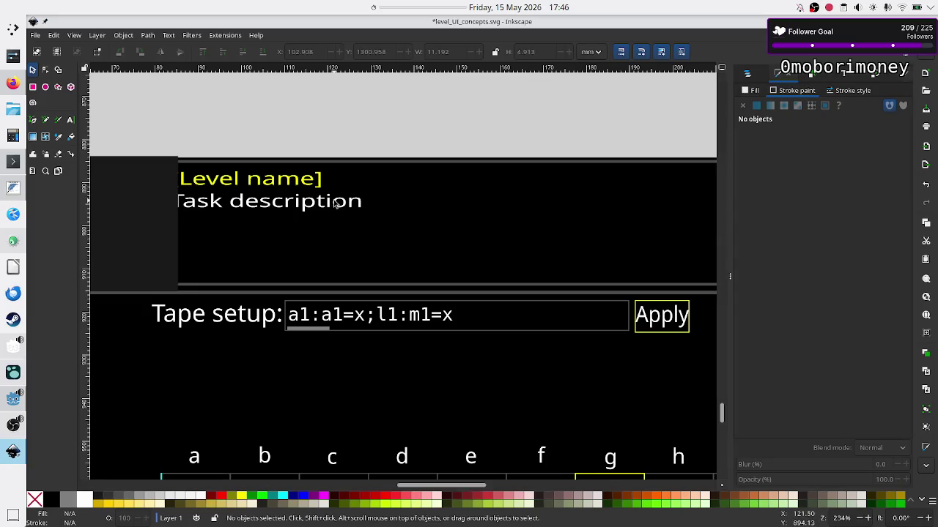
{"action": "scroll", "coordinate": [334, 204], "scroll_direction": "down", "scroll_amount": 6}
{"action": "scroll", "coordinate": [285, 213], "scroll_direction": "up", "scroll_amount": 4}
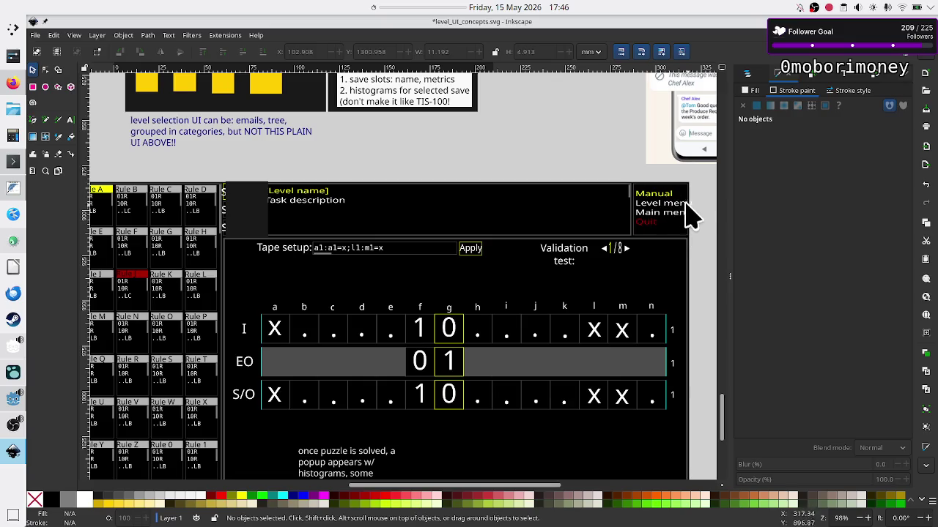
{"action": "key", "text": "alt+Tab"}
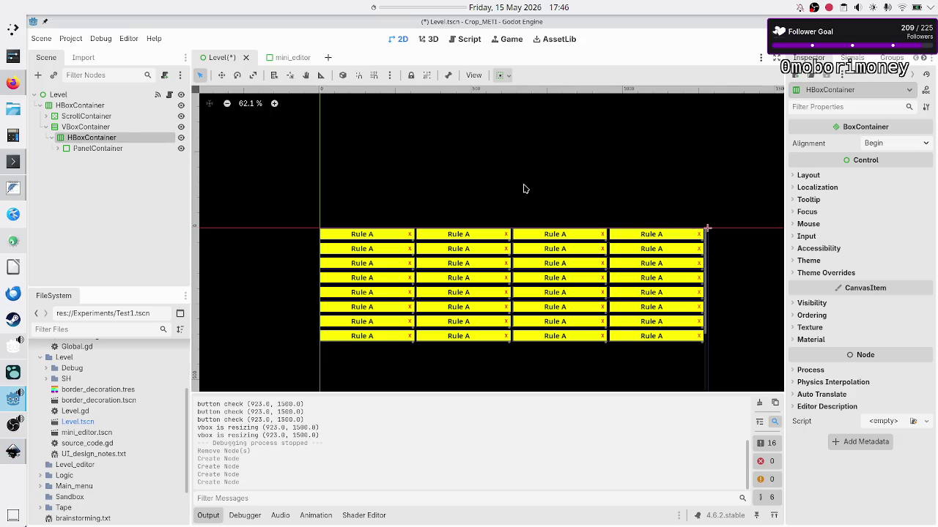
{"action": "key", "text": "alt+Tab"}
{"action": "key", "text": "alt+Tab"}
{"action": "left_click", "coordinate": [39, 75]}
{"action": "type", "text": "panelco"}
{"action": "key", "text": "Return"}
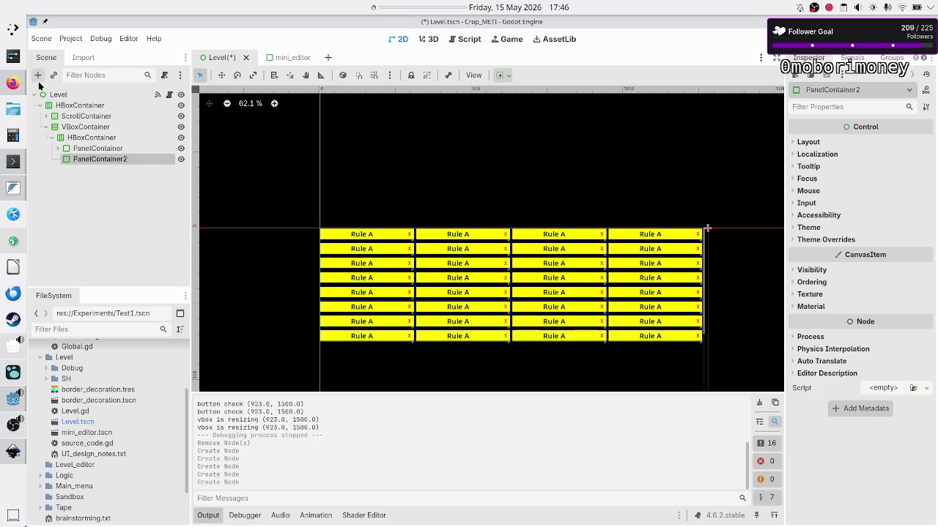
Step: Add a VBoxContainer inside PanelContainer2 holding a Button
{"action": "left_click", "coordinate": [39, 76]}
{"action": "type", "text": "vbox"}
{"action": "key", "text": "Return"}
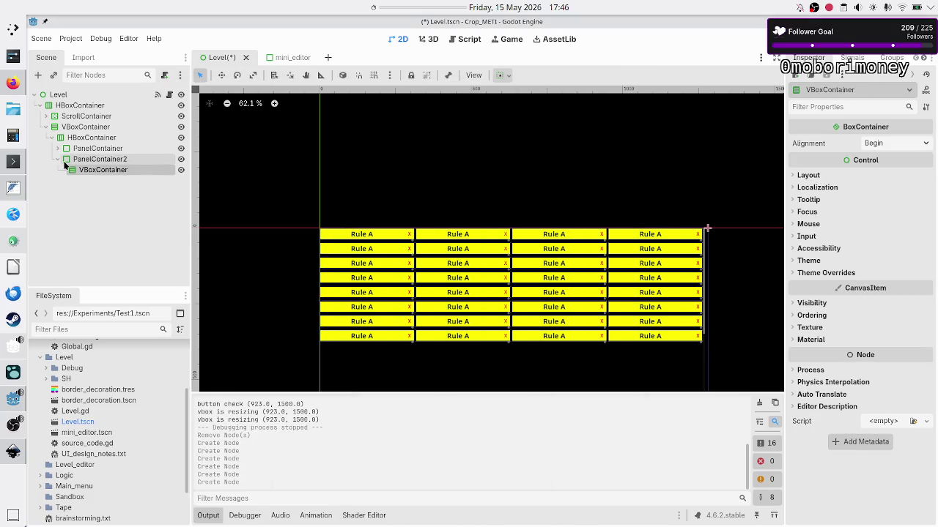
{"action": "key", "text": "alt+Tab"}
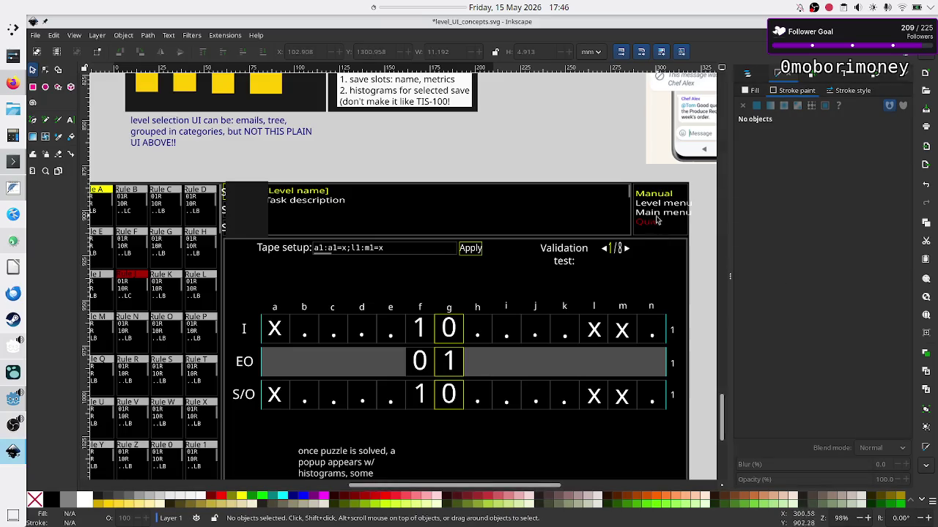
{"action": "key", "text": "alt+Tab"}
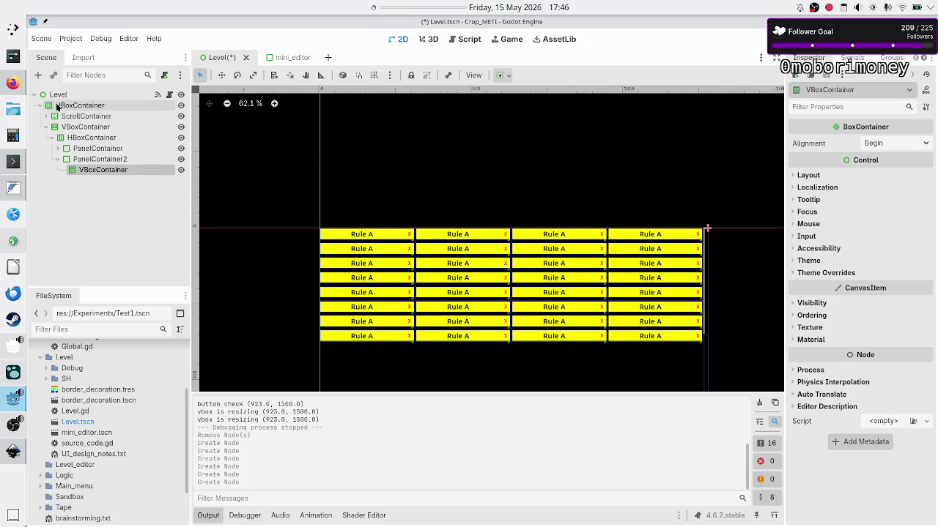
{"action": "left_click", "coordinate": [38, 76]}
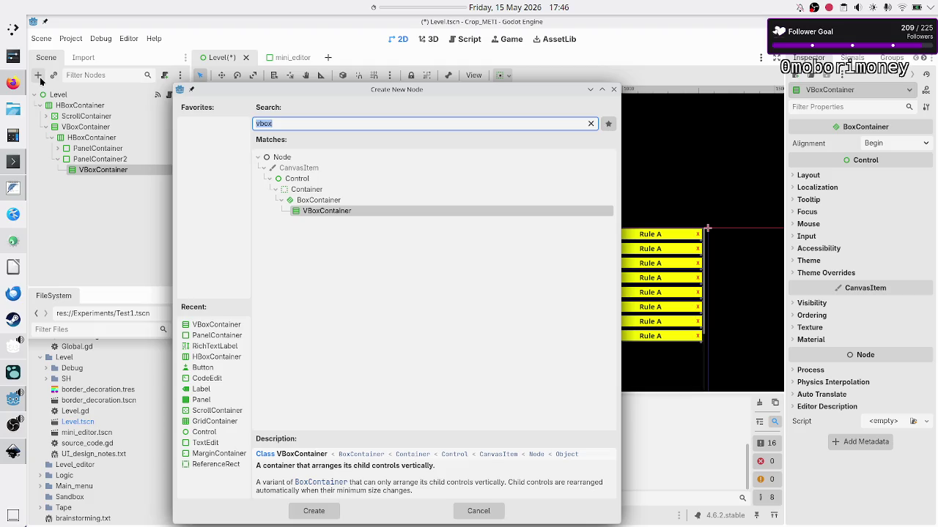
{"action": "type", "text": "button"}
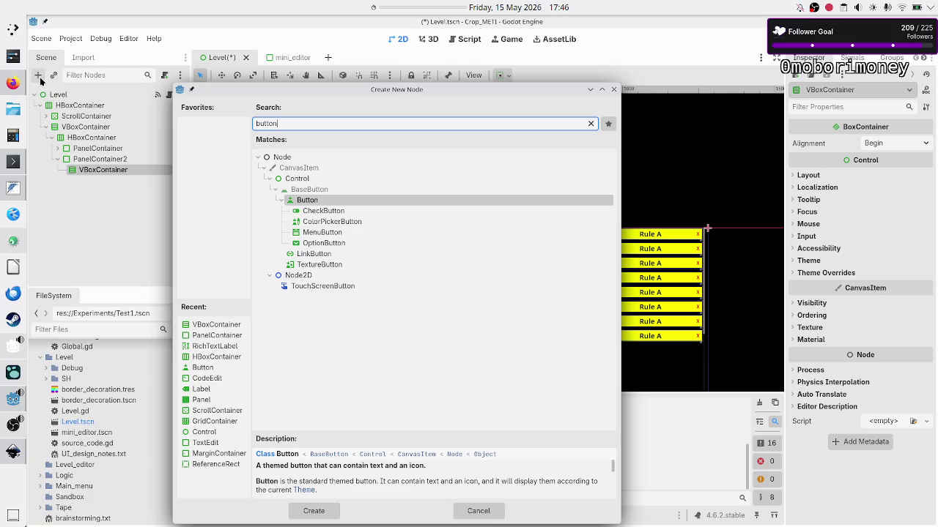
{"action": "key", "text": "Return"}
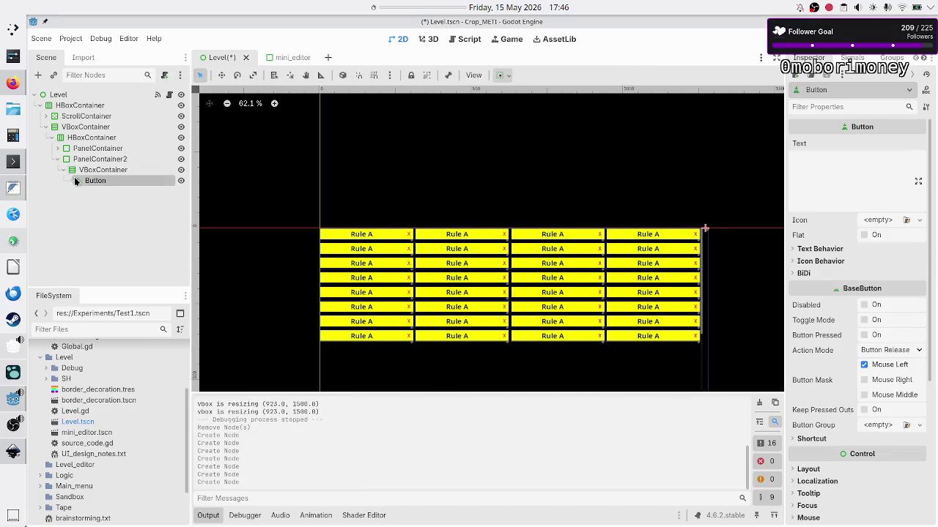
Step: Duplicate the Button for four side-menu buttons and collapse the HBoxContainer
{"action": "left_click", "coordinate": [81, 188]}
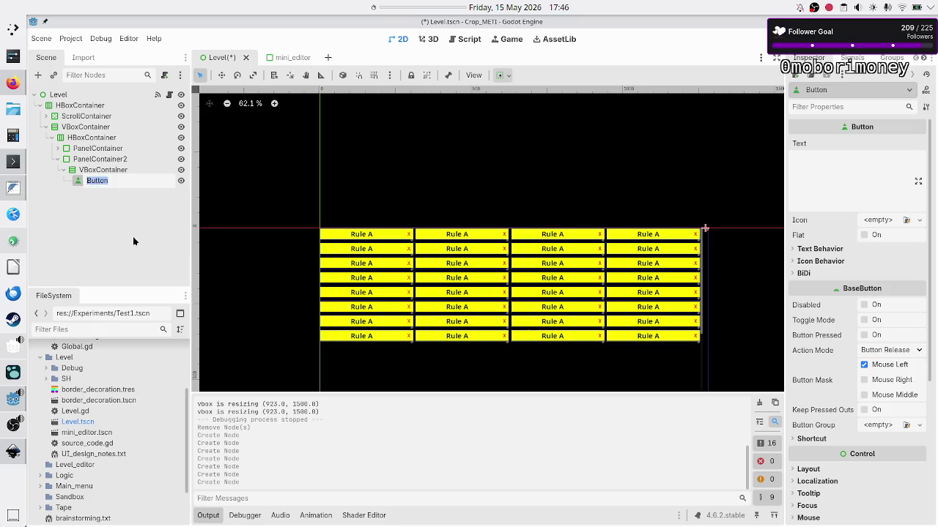
{"action": "key", "text": "Return"}
{"action": "key", "text": "ctrl+d"}
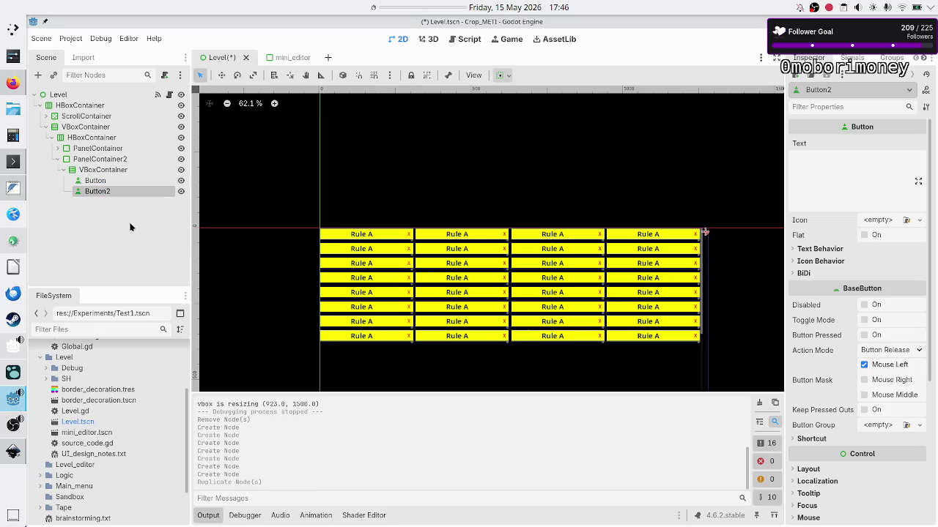
{"action": "key", "text": "ctrl+d"}
{"action": "key", "text": "ctrl+d"}
{"action": "key", "text": "alt+Tab"}
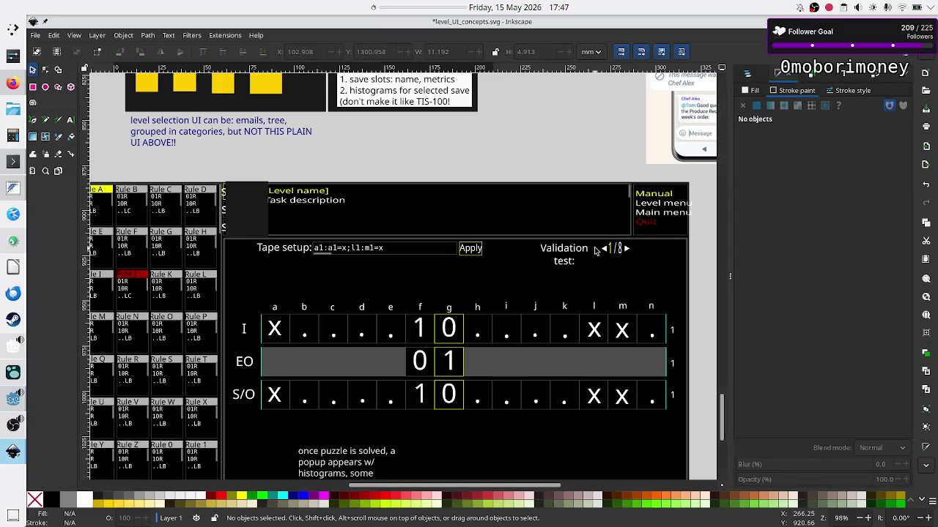
{"action": "key", "text": "alt+Tab"}
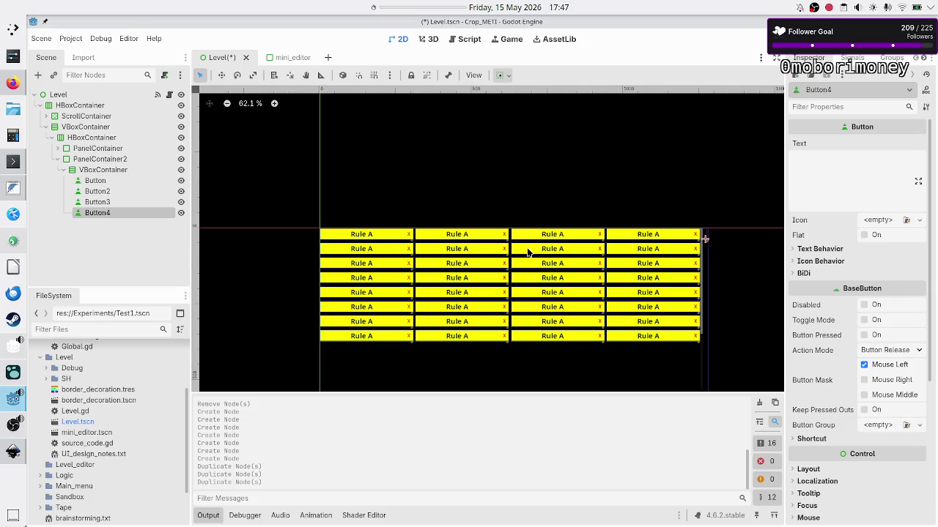
{"action": "left_click", "coordinate": [57, 137]}
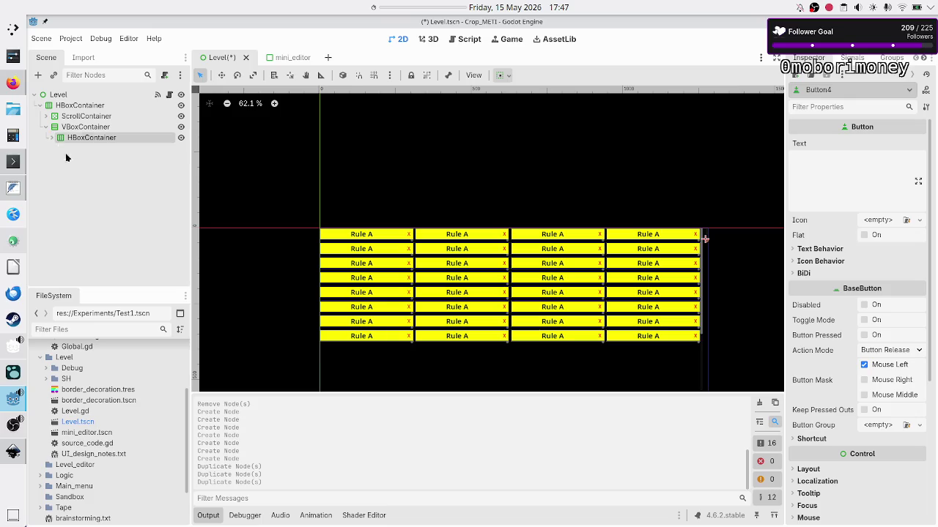
{"action": "key", "text": "alt+Tab"}
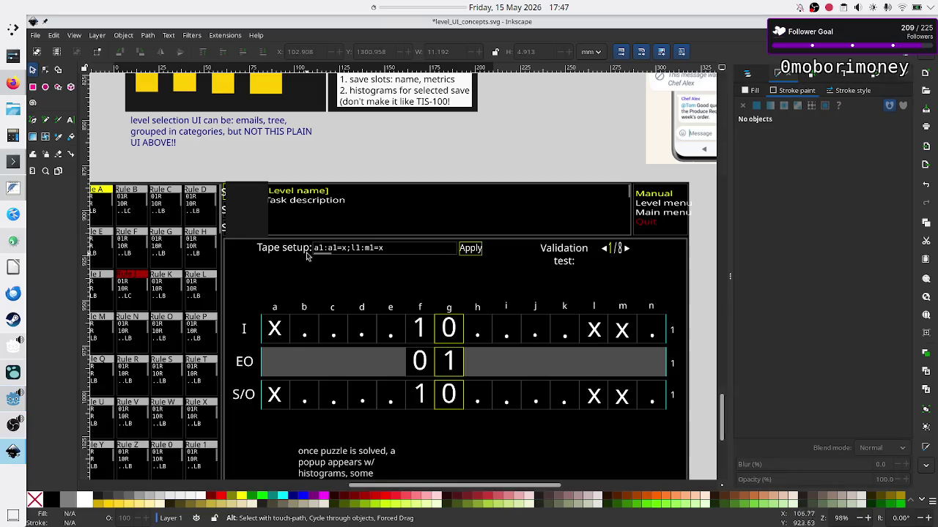
{"action": "scroll", "coordinate": [378, 282], "scroll_direction": "down", "scroll_amount": 3}
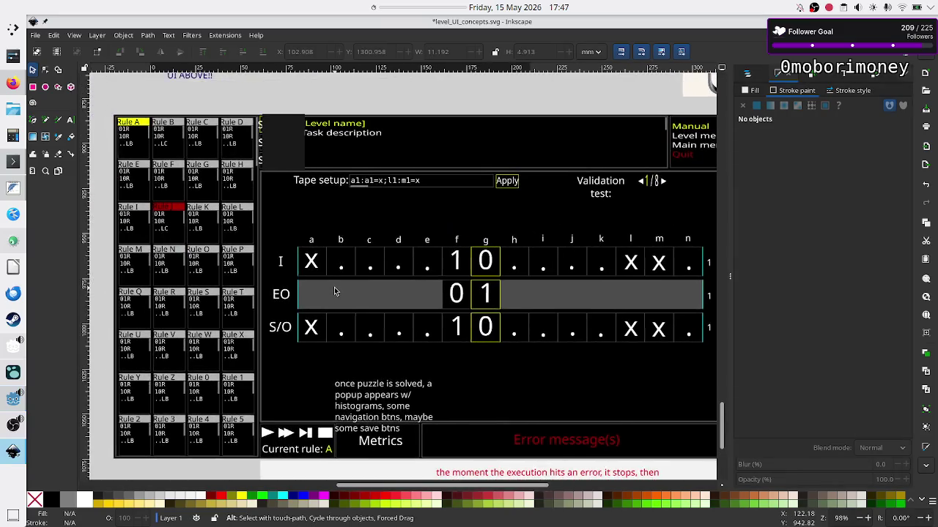
{"action": "scroll", "coordinate": [336, 291], "scroll_direction": "right", "scroll_amount": 1}
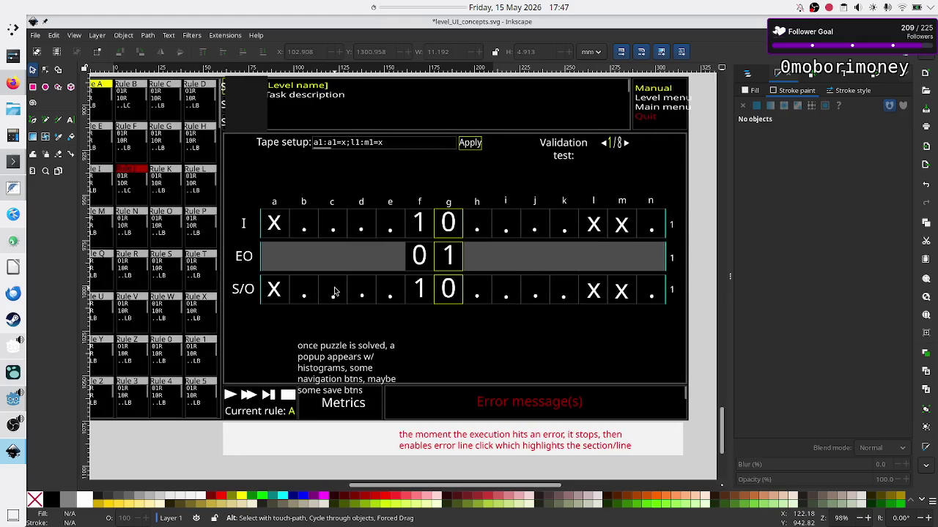
{"action": "scroll", "coordinate": [334, 292], "scroll_direction": "right", "scroll_amount": 1}
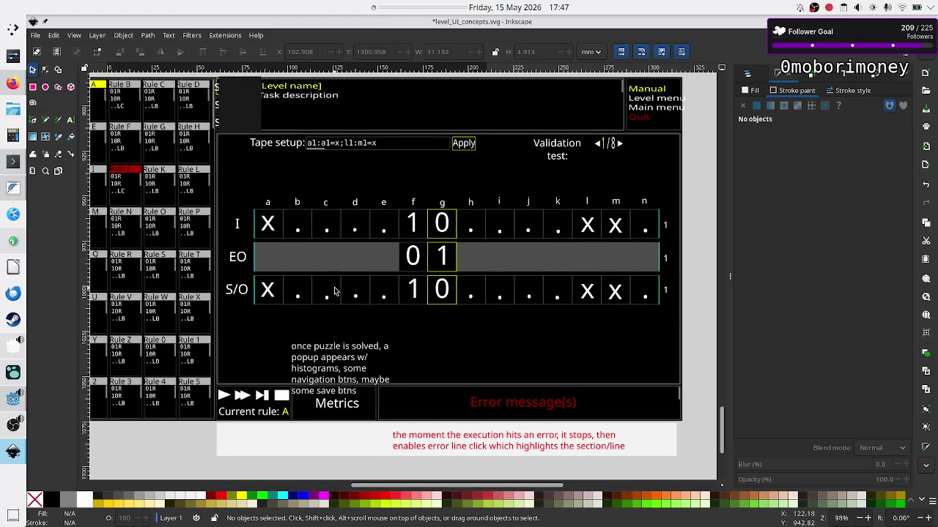
{"action": "scroll", "coordinate": [334, 292], "scroll_direction": "right", "scroll_amount": 1}
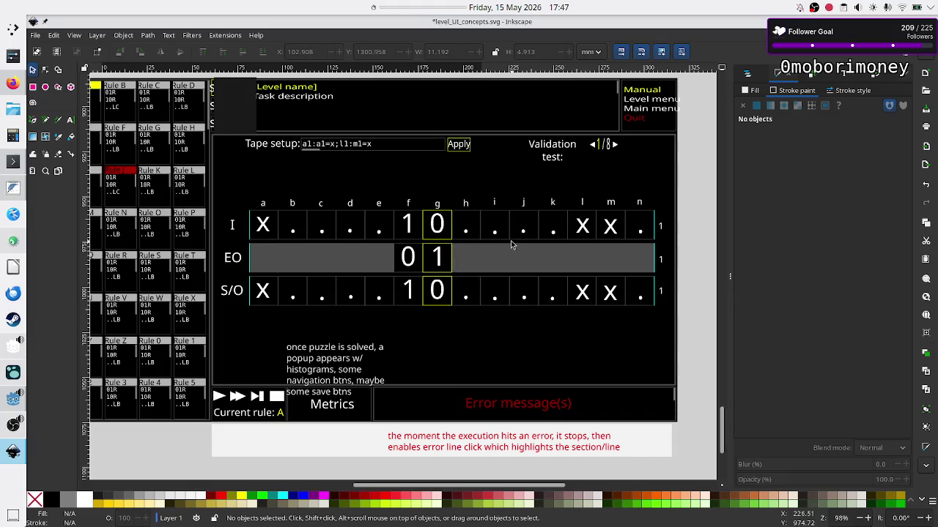
{"action": "key", "text": "alt+Tab"}
{"action": "left_click", "coordinate": [83, 127]}
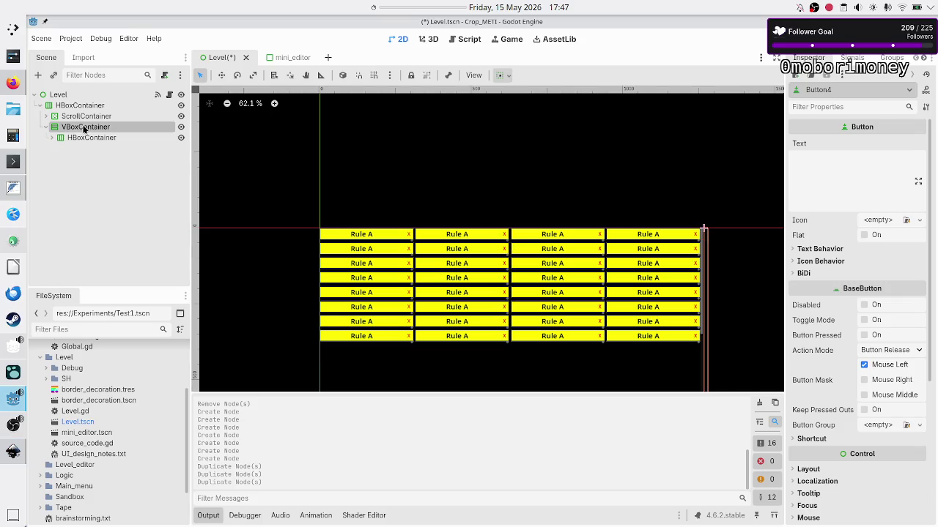
Step: Add a PanelContainer under the VBoxContainer
{"action": "left_click", "coordinate": [39, 76]}
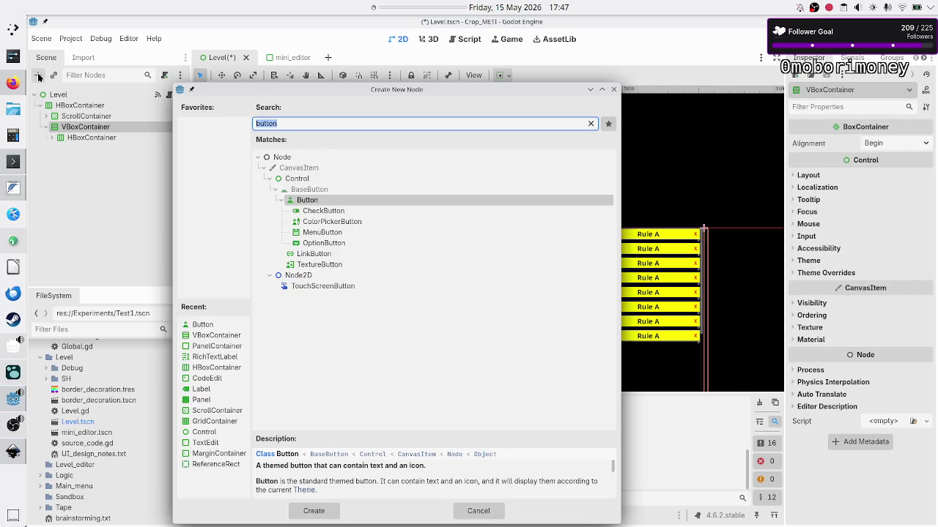
{"action": "type", "text": "panelc"}
{"action": "key", "text": "BackSpace"}
{"action": "type", "text": "c"}
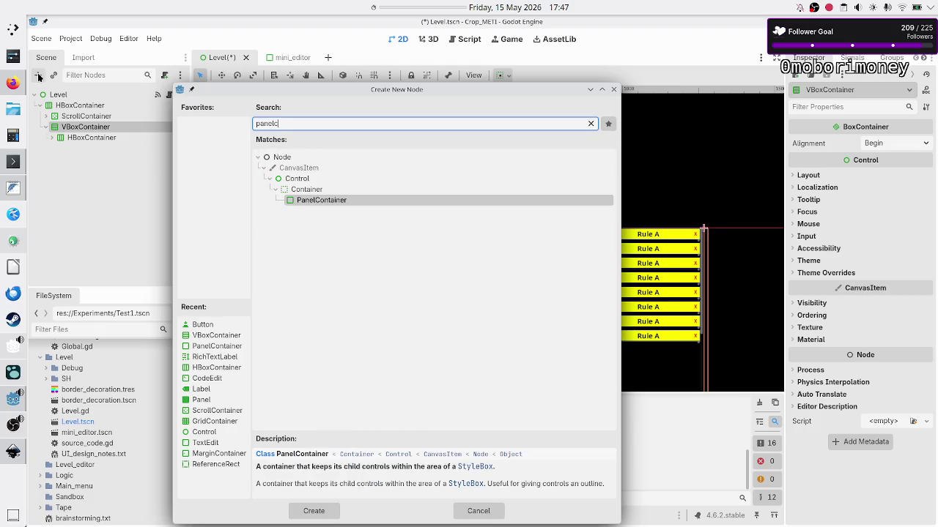
{"action": "key", "text": "Return"}
{"action": "key", "text": "alt+Tab"}
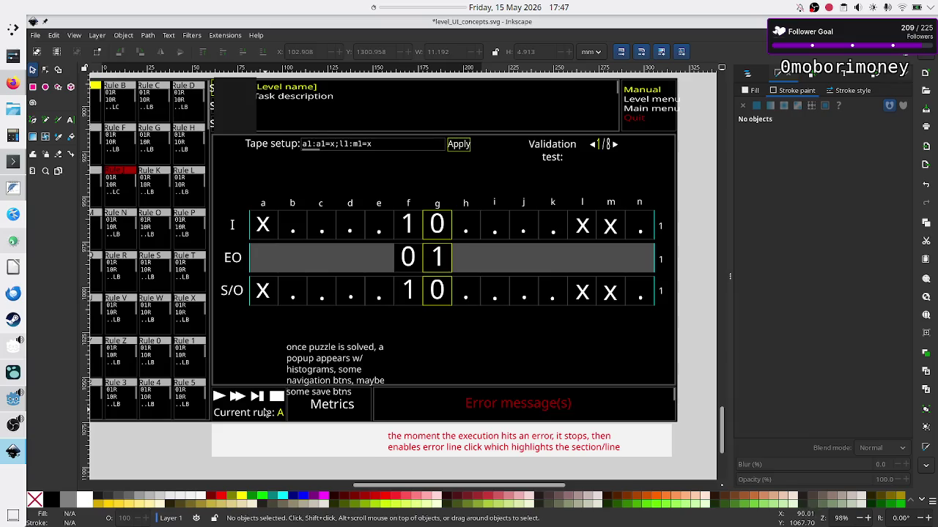
{"action": "key", "text": "alt+Tab"}
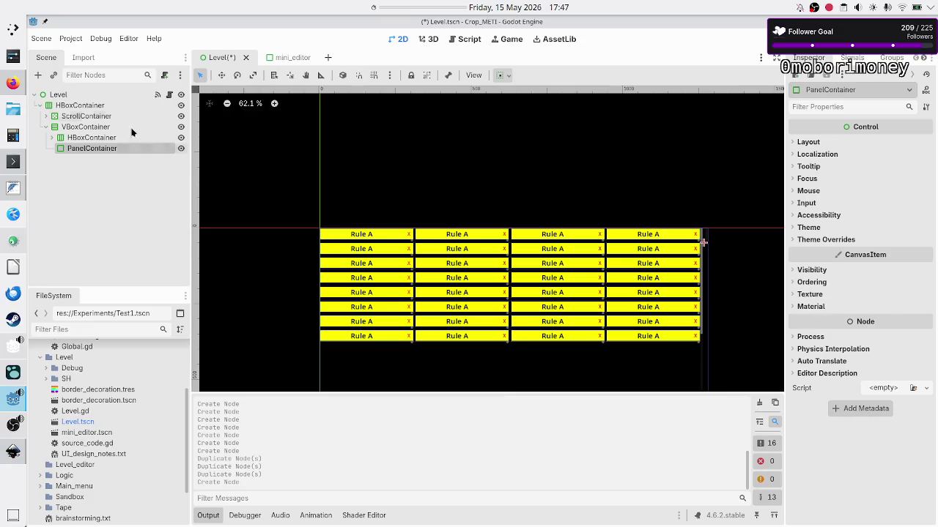
Step: Add HBoxContainer2 under VBoxContainer with a PanelContainer duplicated into three panels
{"action": "left_click", "coordinate": [38, 75]}
{"action": "type", "text": "hbox"}
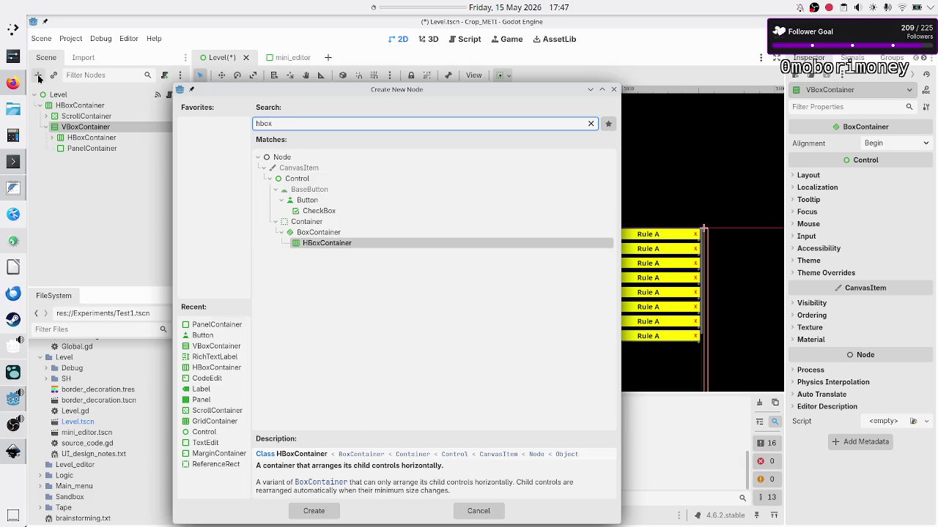
{"action": "key", "text": "Return"}
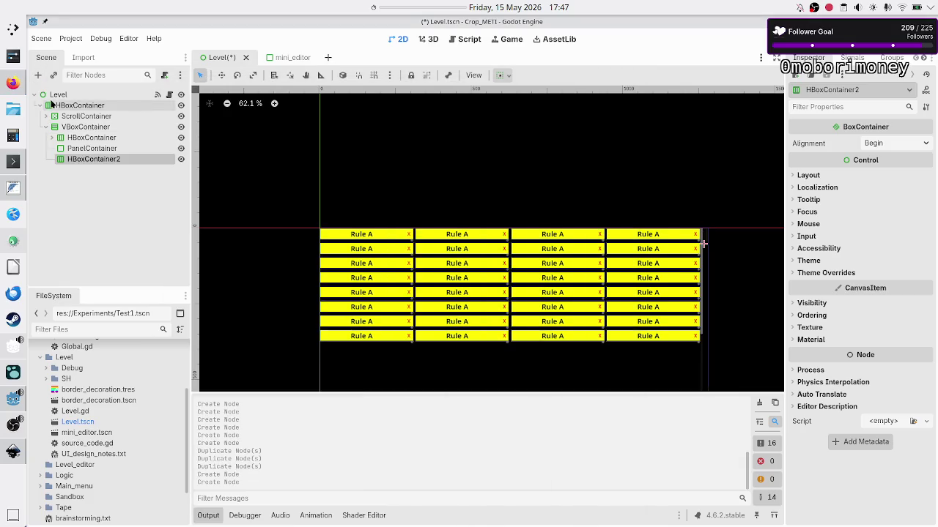
{"action": "left_click", "coordinate": [38, 76]}
{"action": "type", "text": "panelc"}
{"action": "key", "text": "Return"}
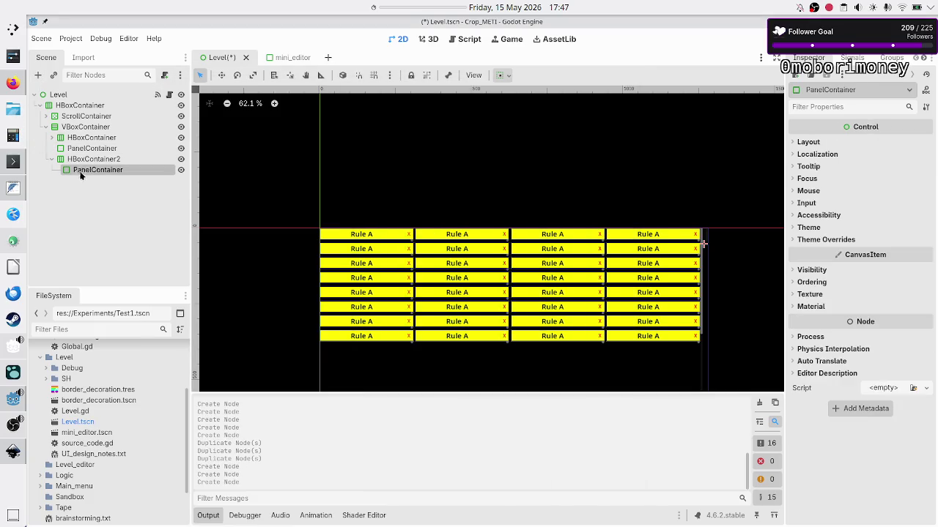
{"action": "key", "text": "ctrl+d"}
{"action": "key", "text": "ctrl+d"}
{"action": "key", "text": "alt+Tab"}
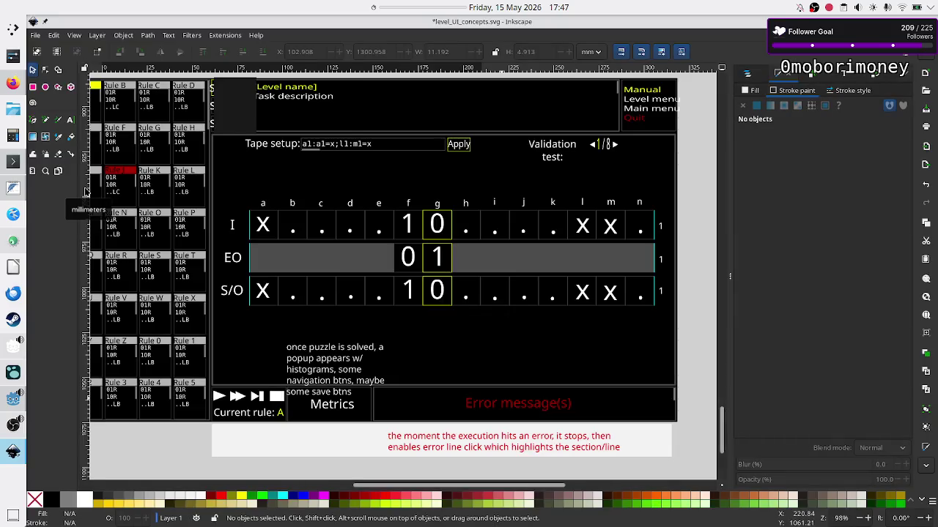
{"action": "key", "text": "alt+Tab"}
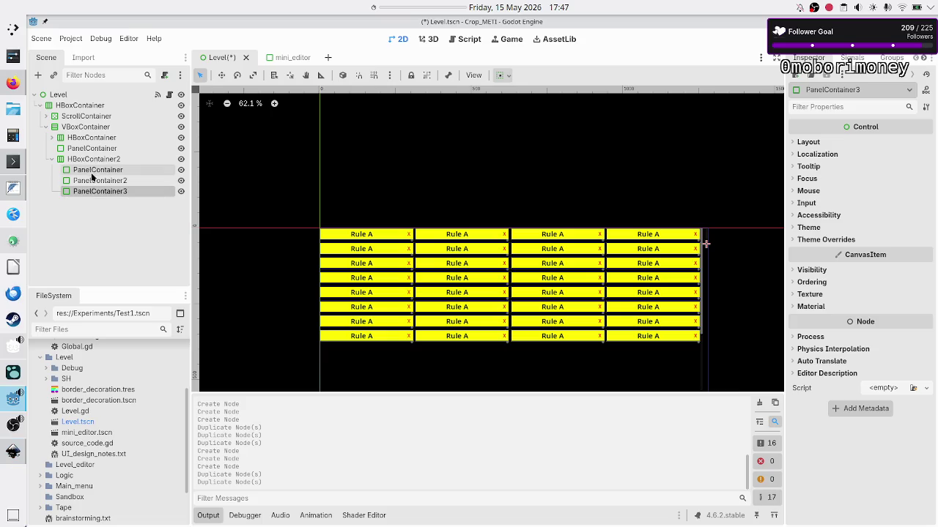
Step: Add a RichTextLabel inside PanelContainer3 and another inside PanelContainer2
{"action": "left_click", "coordinate": [40, 77]}
{"action": "type", "text": "rich"}
{"action": "key", "text": "Return"}
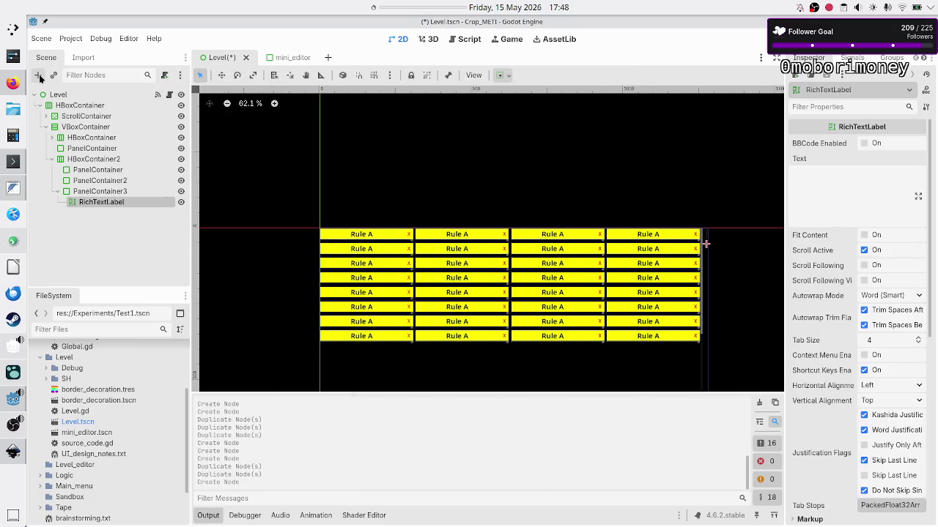
{"action": "key", "text": "alt+Tab"}
{"action": "key", "text": "alt+Tab"}
{"action": "left_click", "coordinate": [99, 180]}
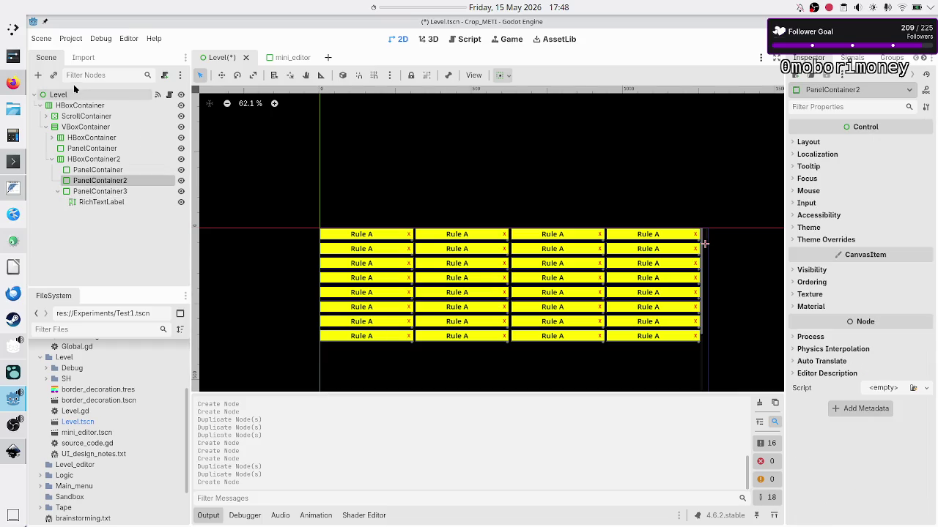
{"action": "left_click", "coordinate": [38, 75]}
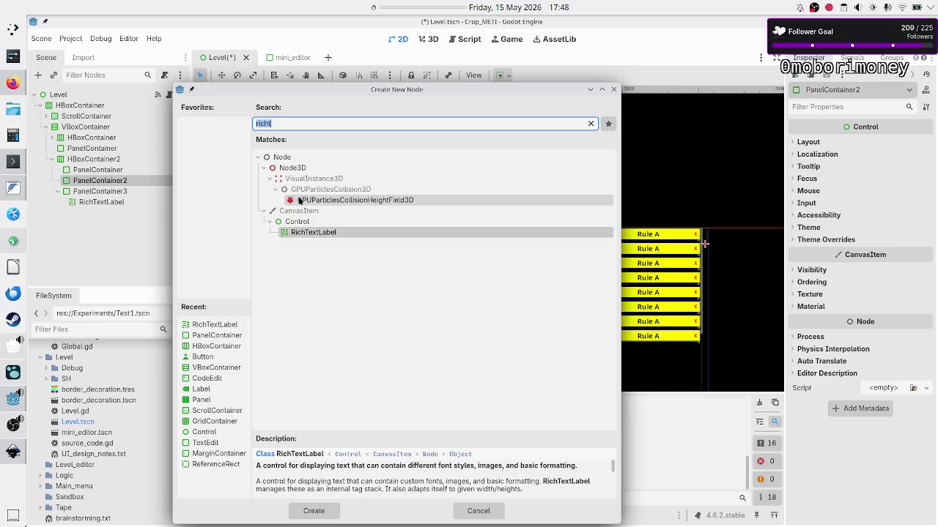
{"action": "double_click", "coordinate": [315, 233]}
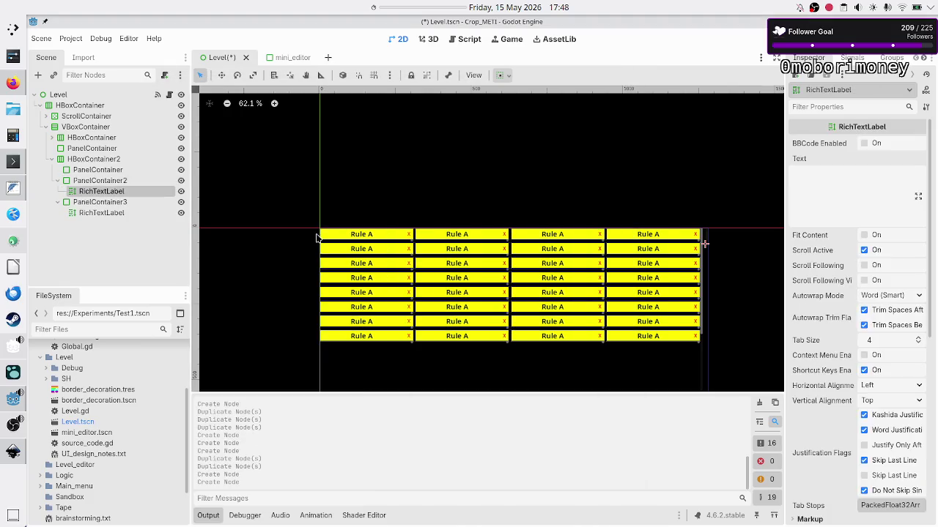
{"action": "key", "text": "alt+Tab"}
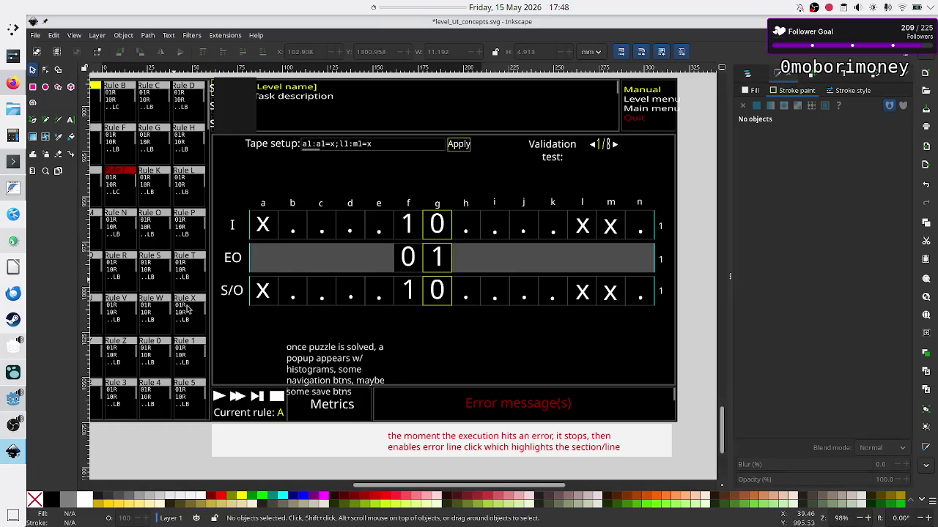
{"action": "key", "text": "alt+Tab"}
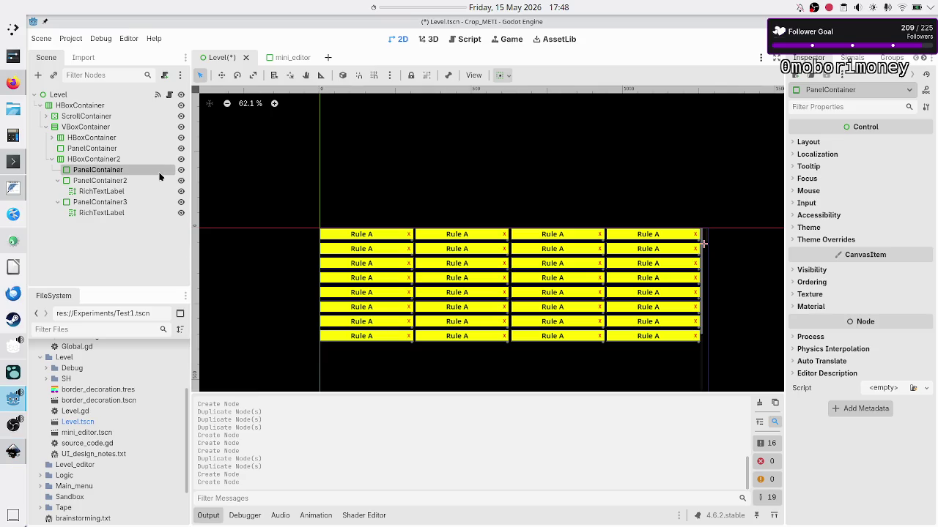
Step: Instance debug_ui.tscn into the first PanelContainer, then show VBoxContainer's Layout > Container Sizing
{"action": "left_click", "coordinate": [52, 77]}
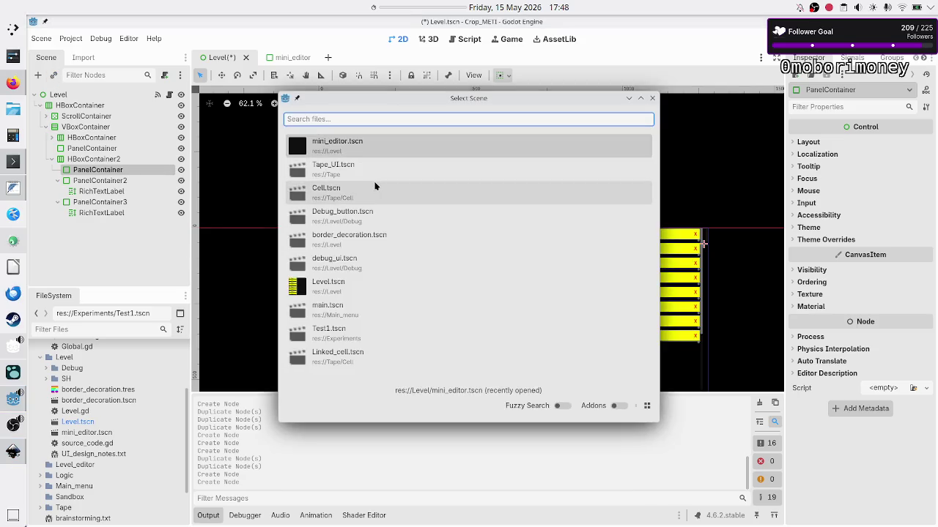
{"action": "double_click", "coordinate": [363, 260]}
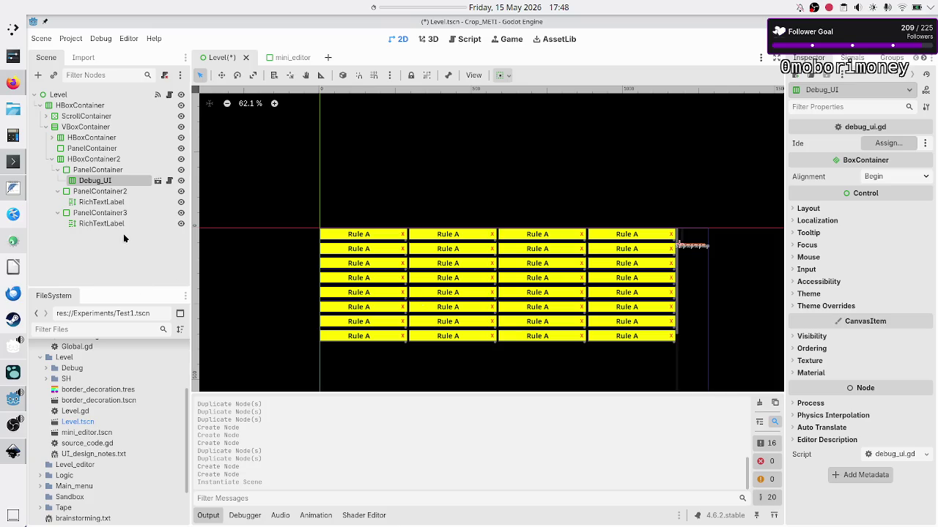
{"action": "left_click", "coordinate": [78, 129]}
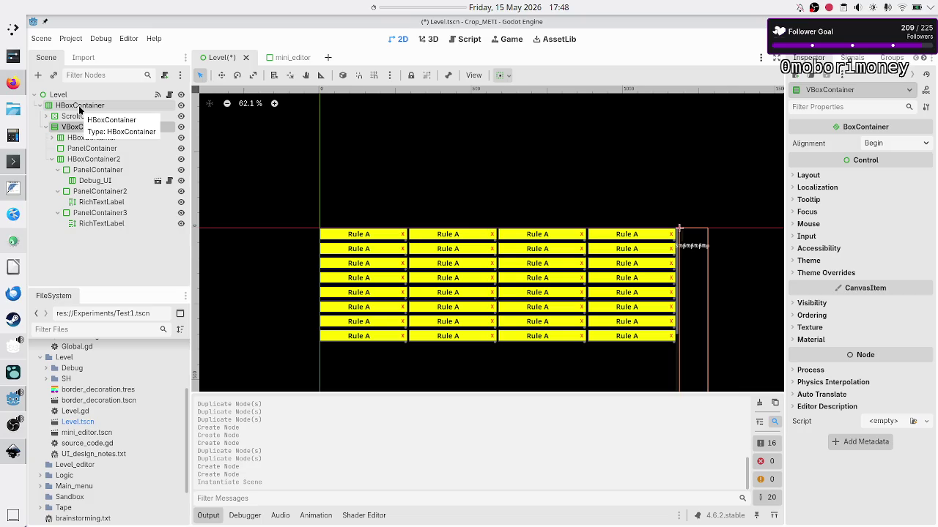
{"action": "left_click", "coordinate": [825, 180]}
{"action": "left_click", "coordinate": [841, 310]}
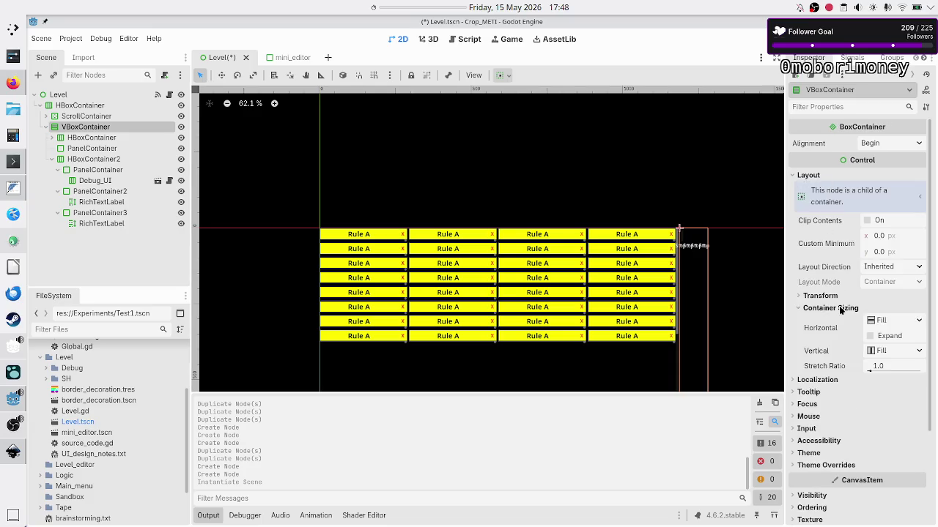